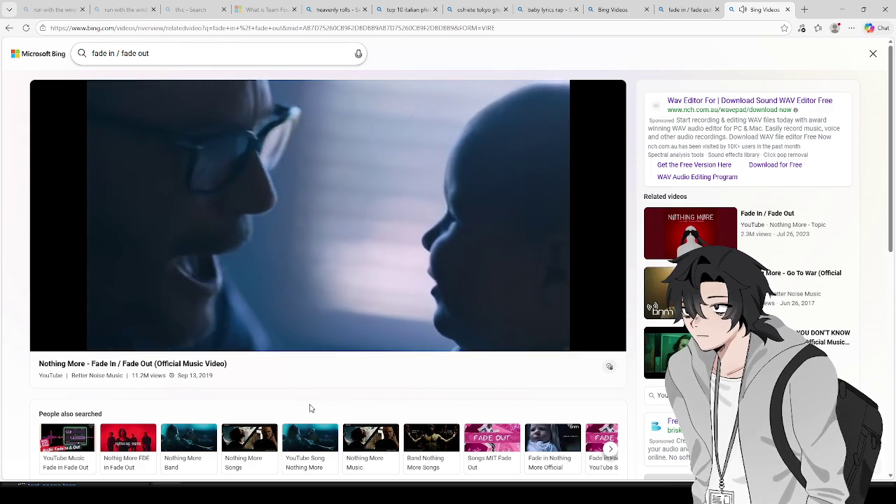
Pause the Nothing More – Fade In / Fade Out video at about 1:37 in Edge.
mouse_move(279, 284)
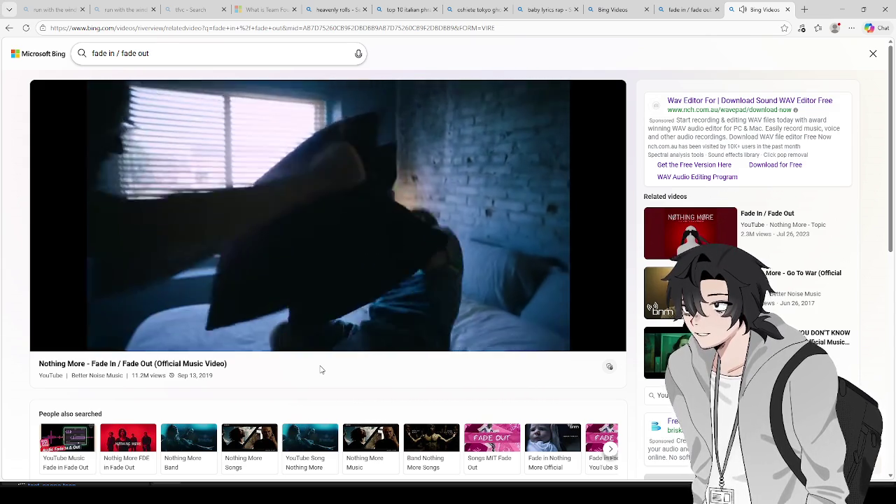
mouse_move(280, 141)
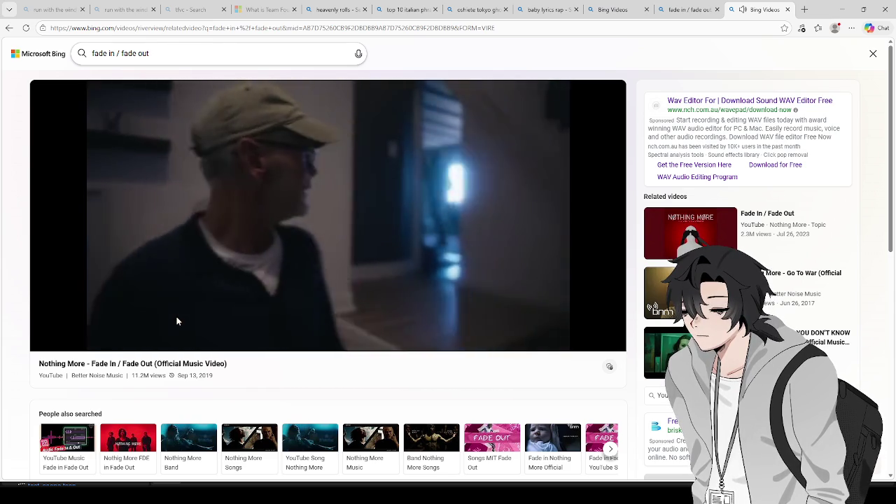
mouse_move(200, 234)
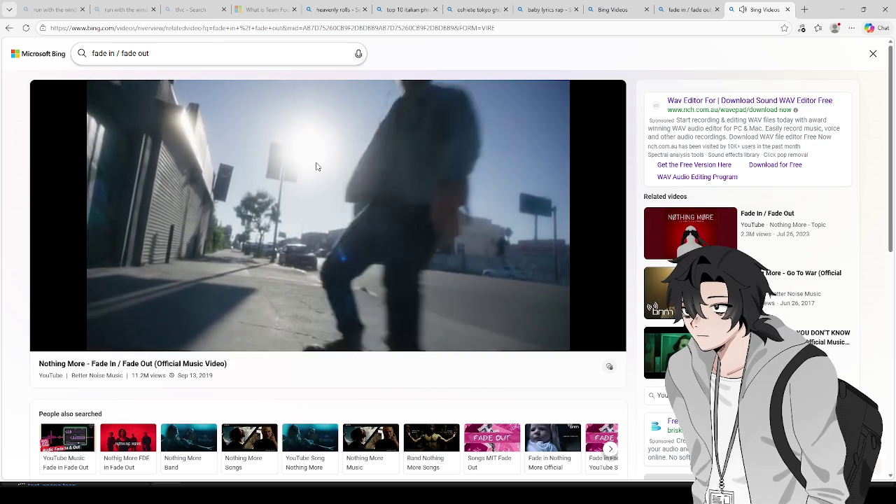
mouse_move(320, 214)
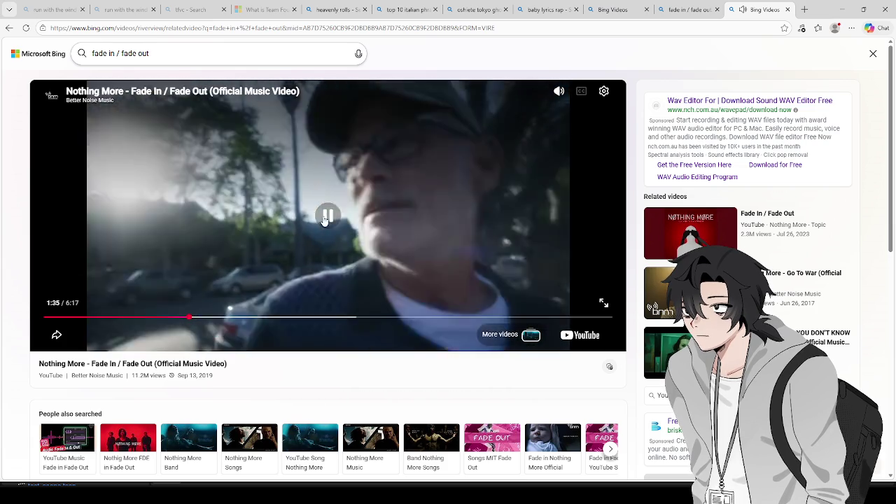
left_click(327, 216)
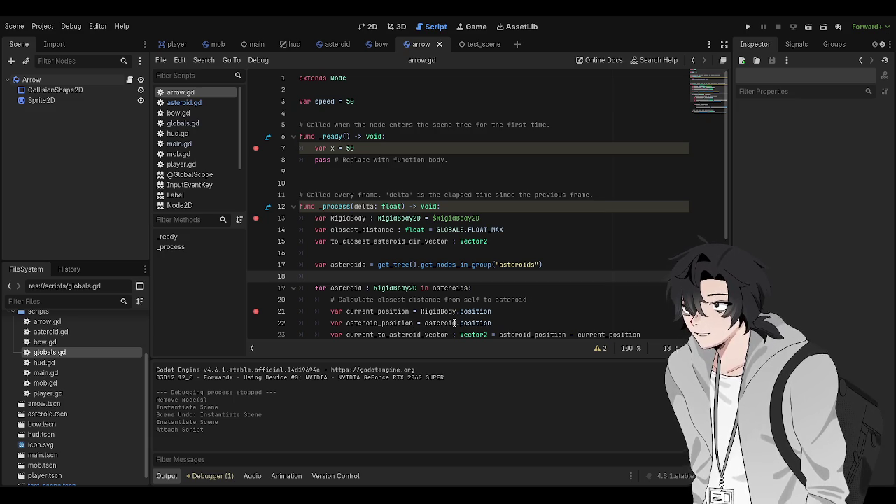
In arrow.gd, place the caret in the asteroids for-loop on line 19, then on empty line 16.
left_click(466, 288)
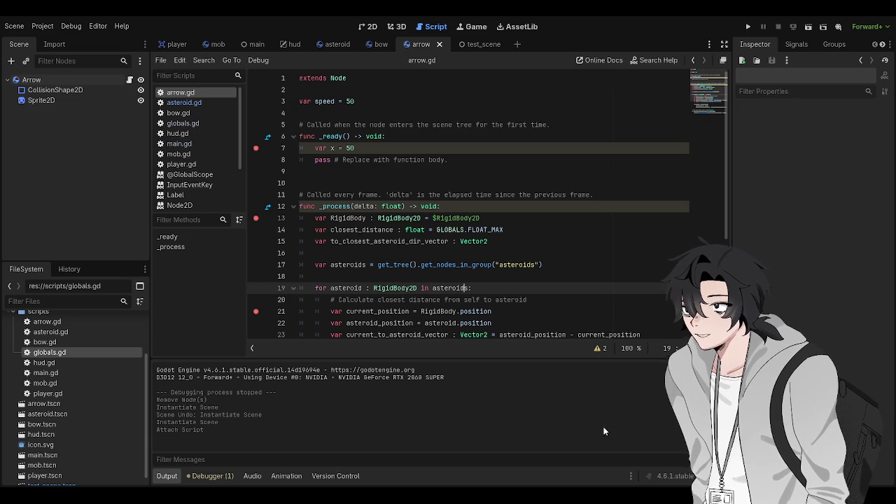
left_click(484, 250)
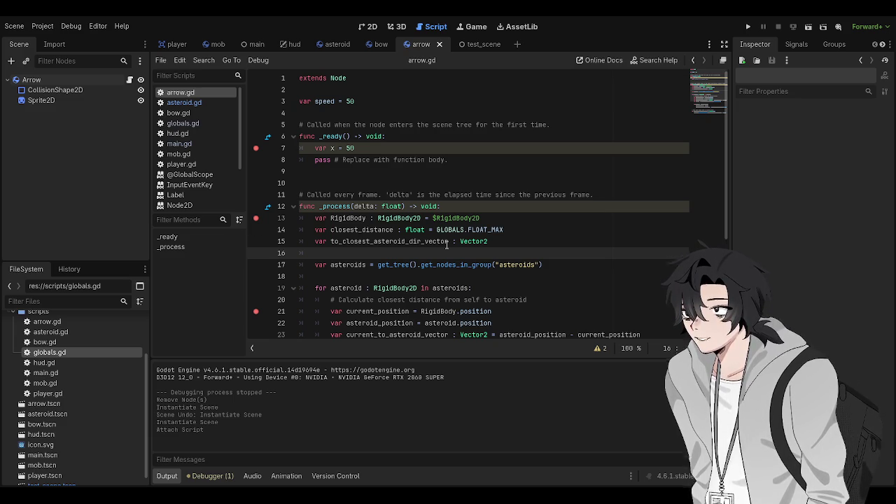
Go over the line 15 declarations and the asteroid loop lines in arrow.gd, then save it.
left_click(446, 242)
left_click(479, 242)
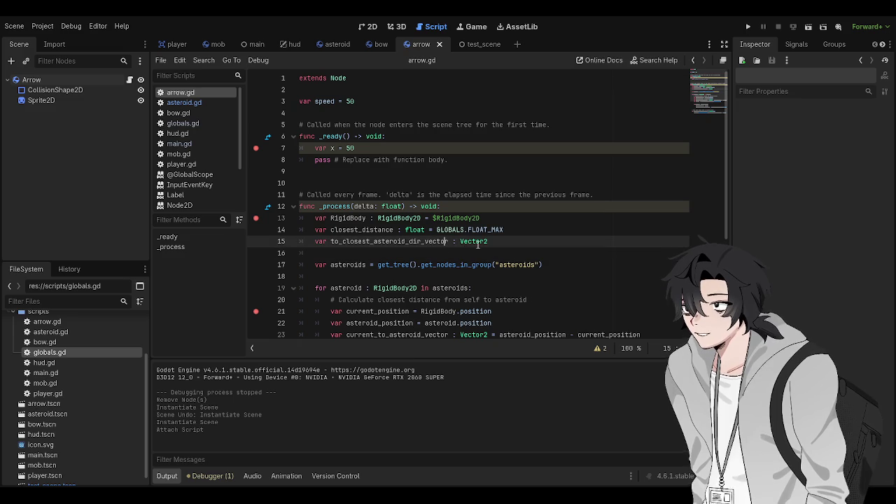
left_click(486, 254)
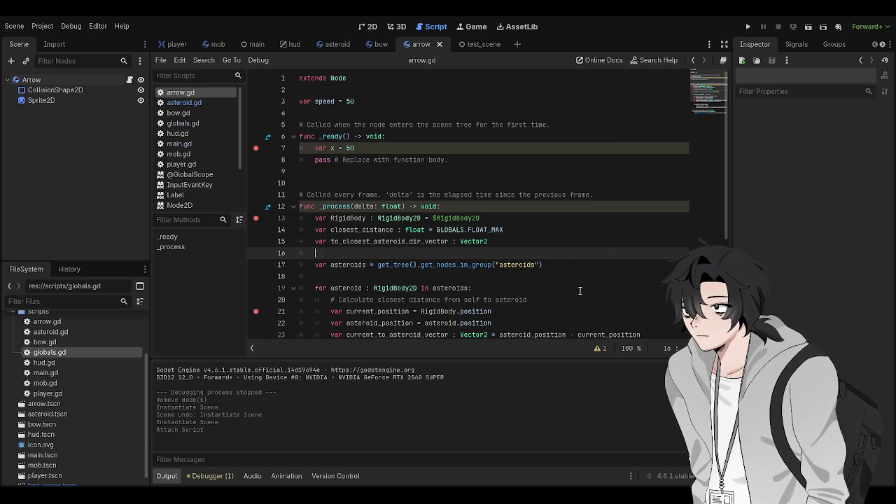
left_click(581, 288)
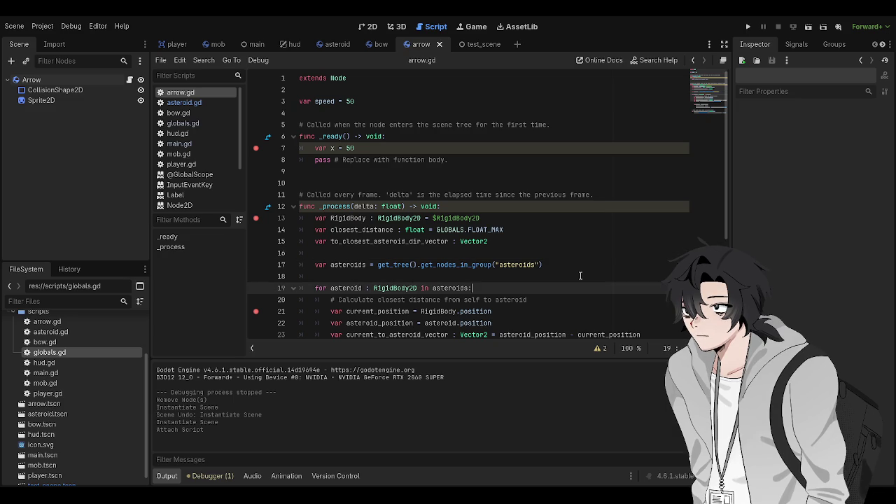
left_click(579, 264)
left_click(595, 252)
left_click(600, 242)
key("ctrl+s")
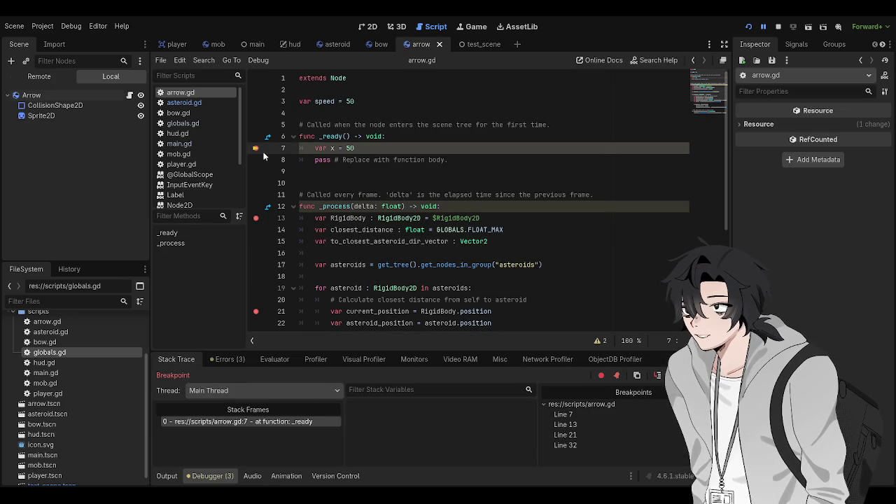
Stop the run, clear the line 7 breakpoint, delete var x = 50 from _ready, and save.
key("F9")
key("F8")
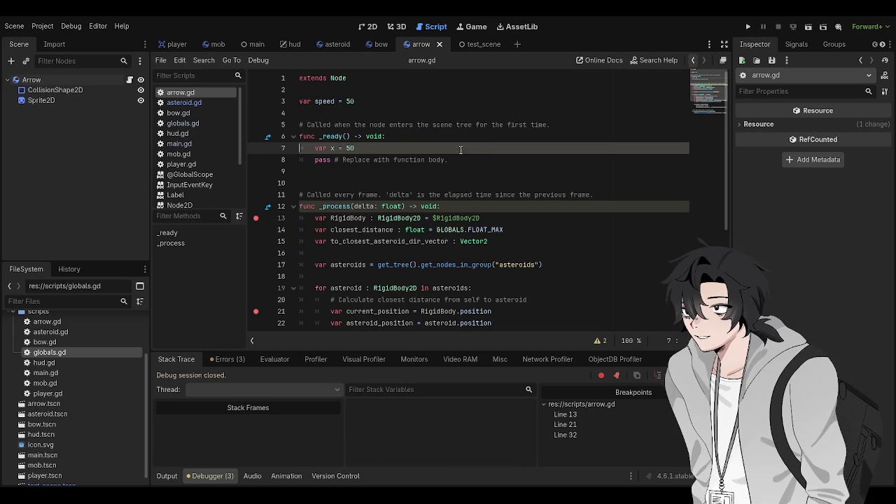
left_click(355, 147)
key("shift+Up")
key("shift+Home")
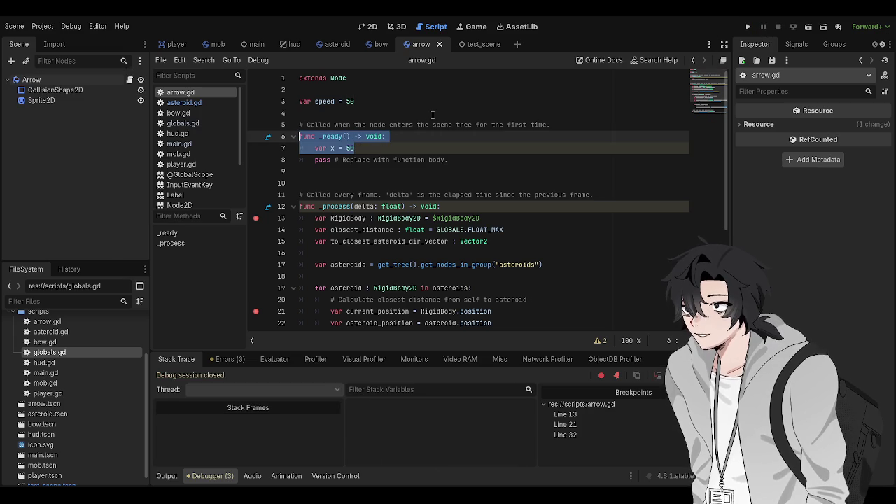
key("shift+Down")
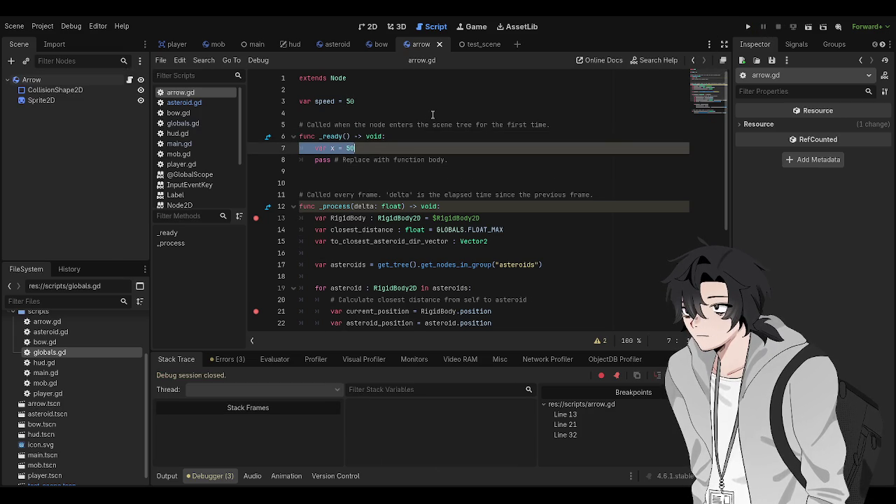
key("BackSpace")
key("BackSpace")
key("ctrl+s")
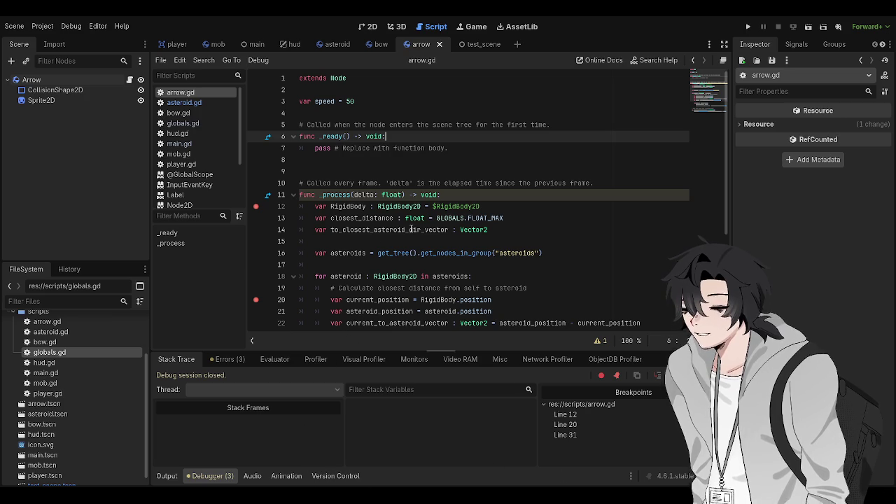
left_click(469, 243)
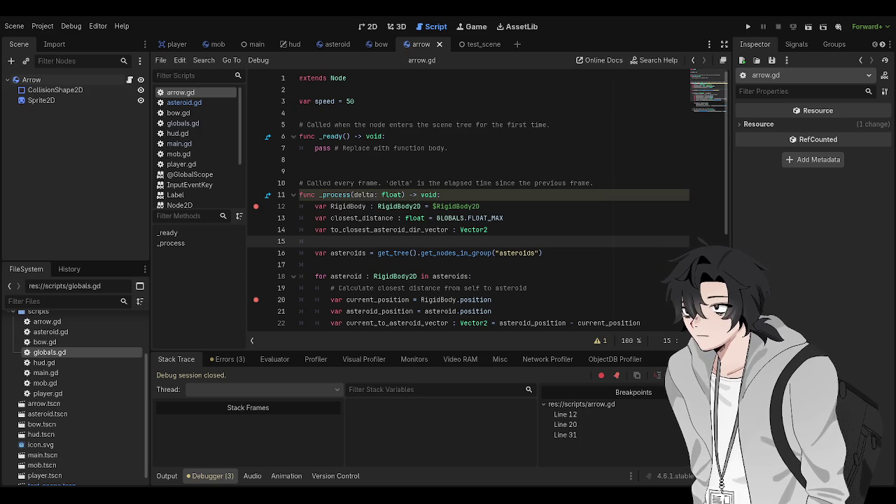
left_click(399, 276)
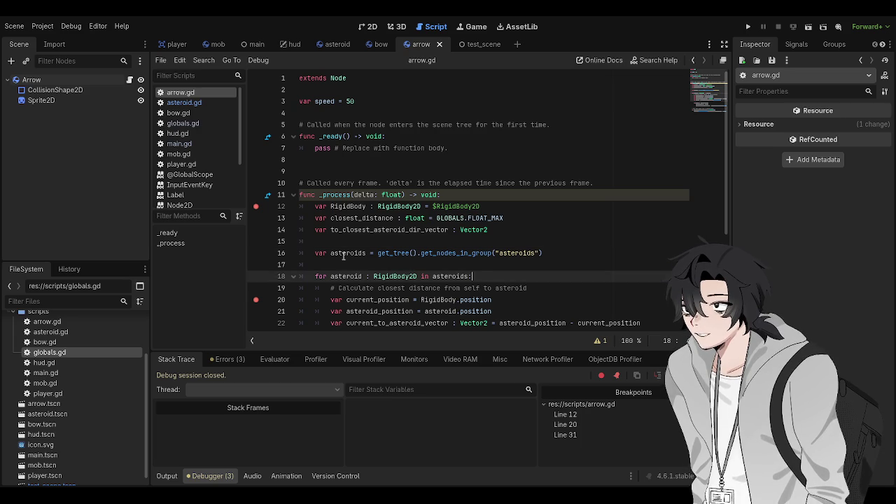
Remove the breakpoints on lines 12 and 20, keeping only the one on line 31.
left_click(255, 206)
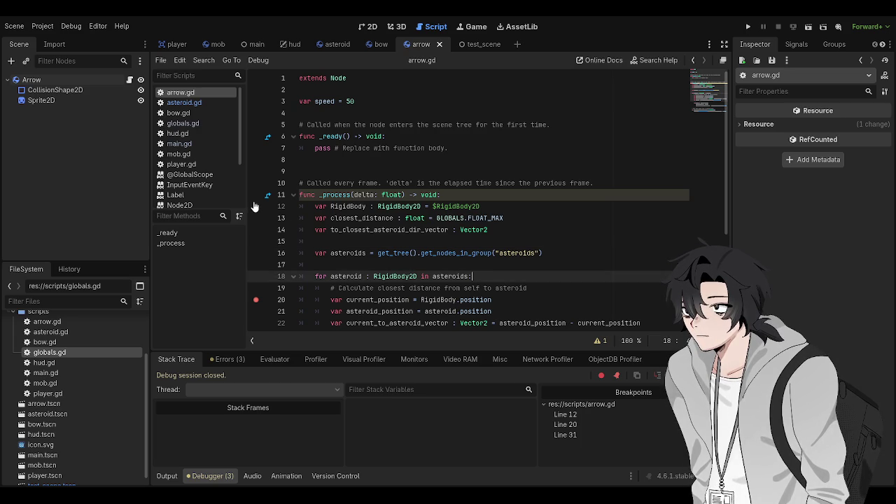
left_click(256, 206)
left_click(256, 206)
left_click(256, 299)
Save arrow.gd and run the game, which halts at line 20 on a null-instance 'position' error.
scroll(379, 278, "down", 2)
left_click(421, 264)
key("ctrl+s")
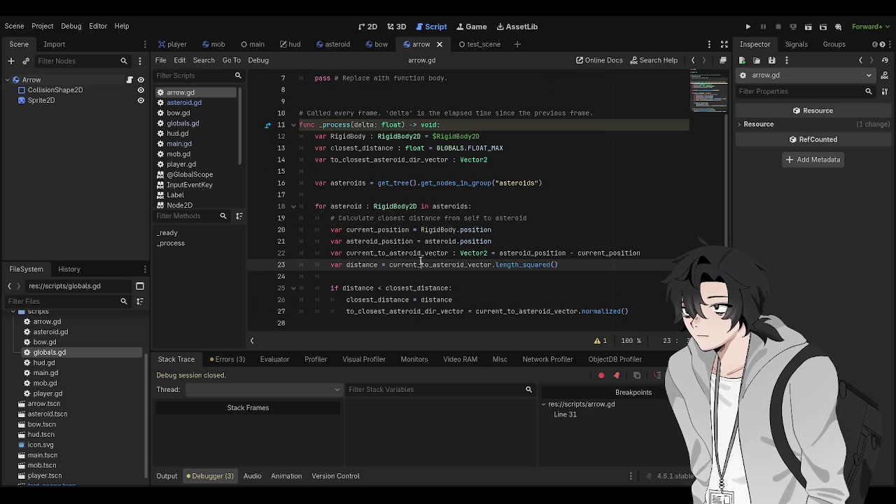
key("F5")
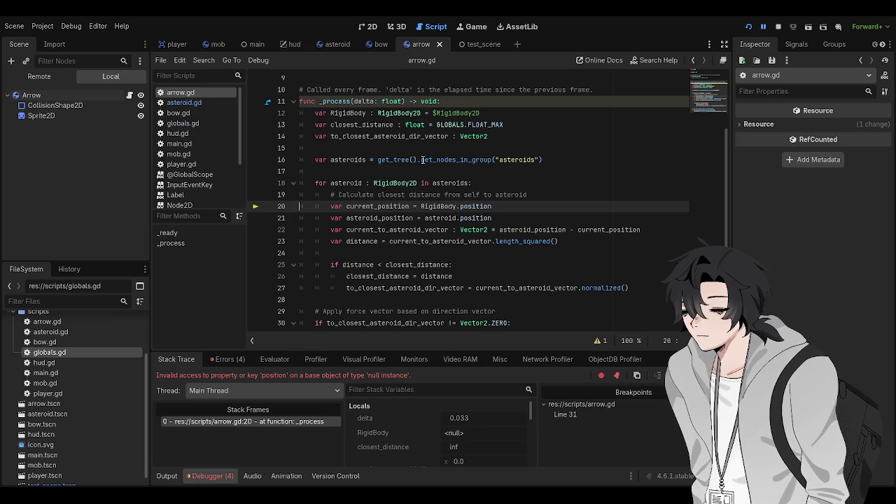
Stop the debug session and return to the comment inside the asteroid loop.
left_click(778, 26)
left_click(539, 194)
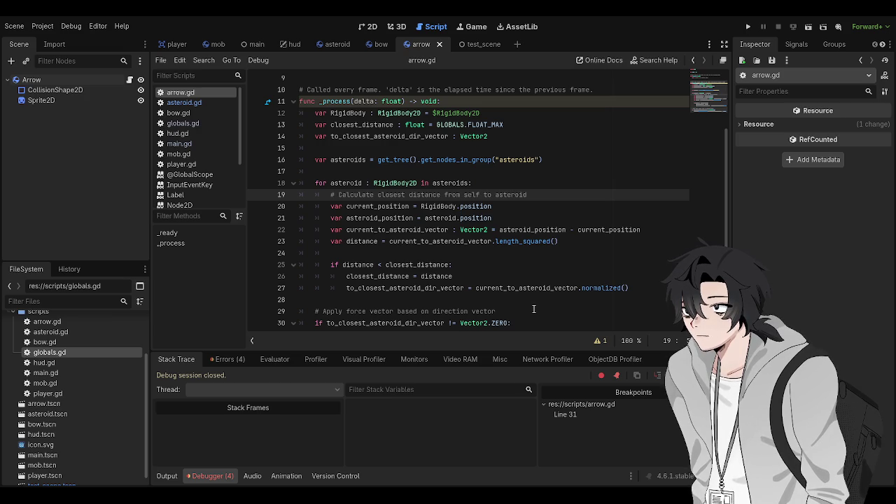
Replace the position reference on line 20 with global_position, then with self.position.
left_click(473, 206)
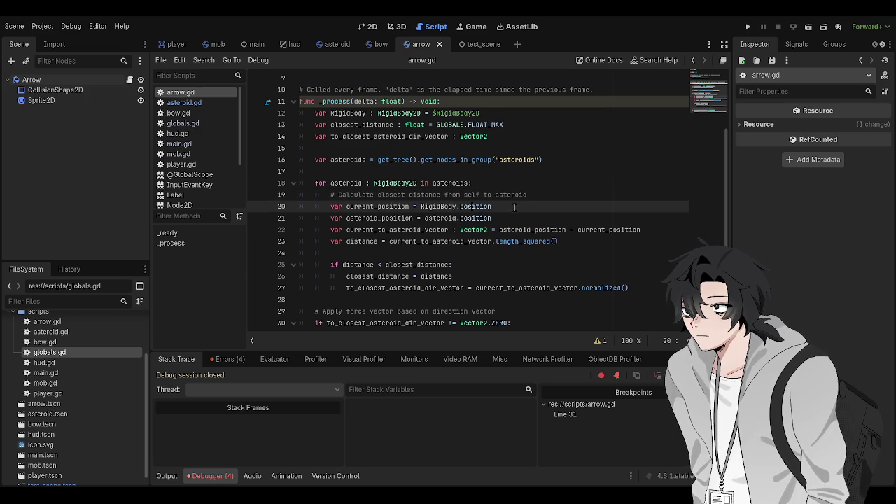
double_click(485, 206)
key("BackSpace")
key("ctrl+BackSpace")
key("ctrl+BackSpace")
type("global_position")
key("ctrl+s")
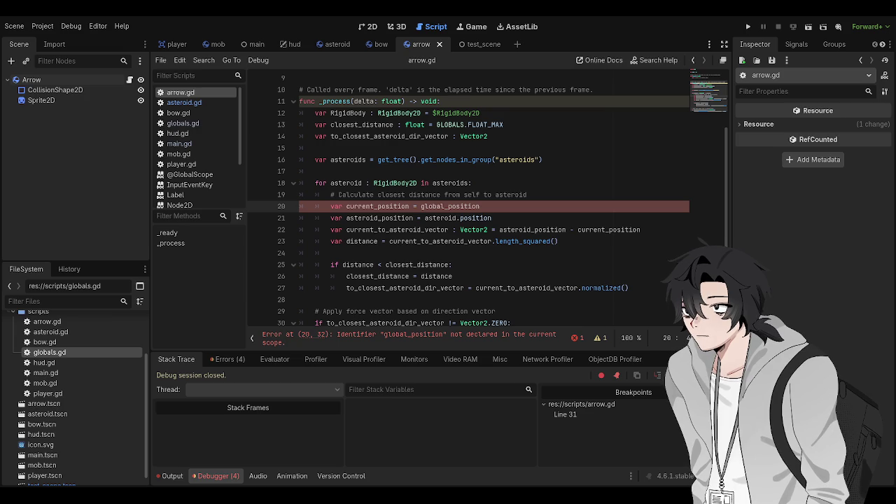
key("ctrl+BackSpace")
type("g")
type("elf.position")
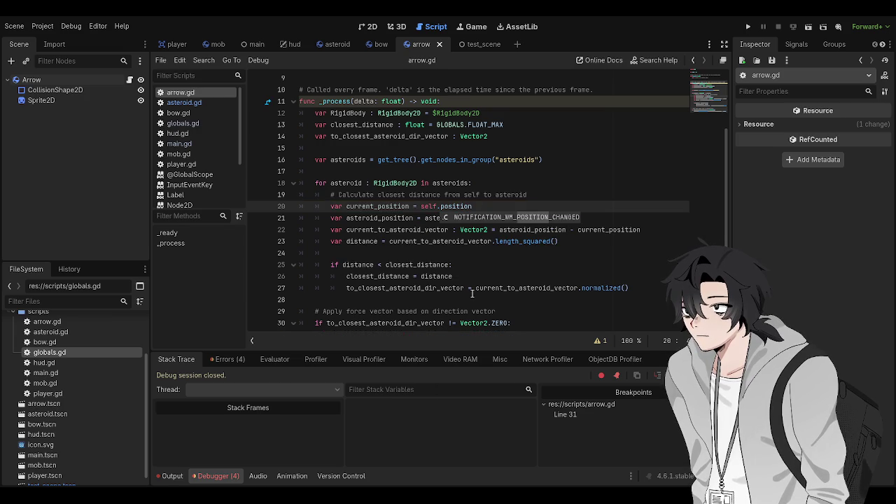
Run the game, remove the line 31 breakpoint, continue, and jump to RigidBody's declaration.
key("F5")
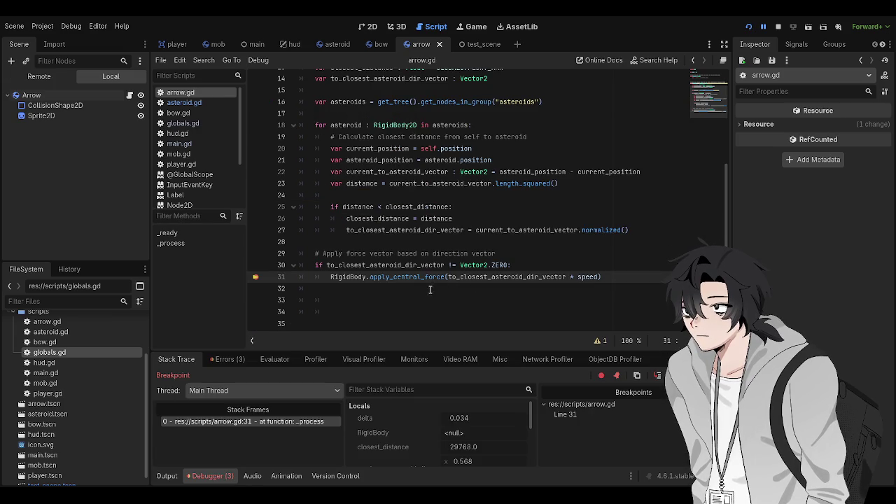
key("F9")
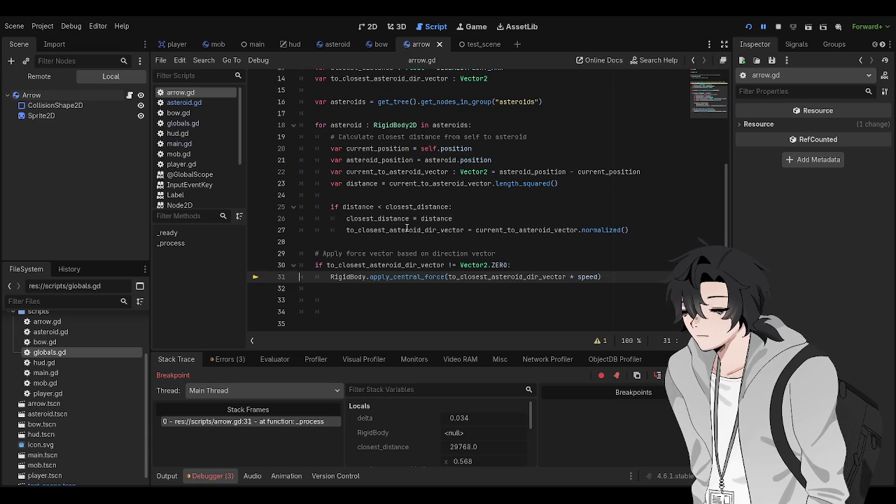
key("F12")
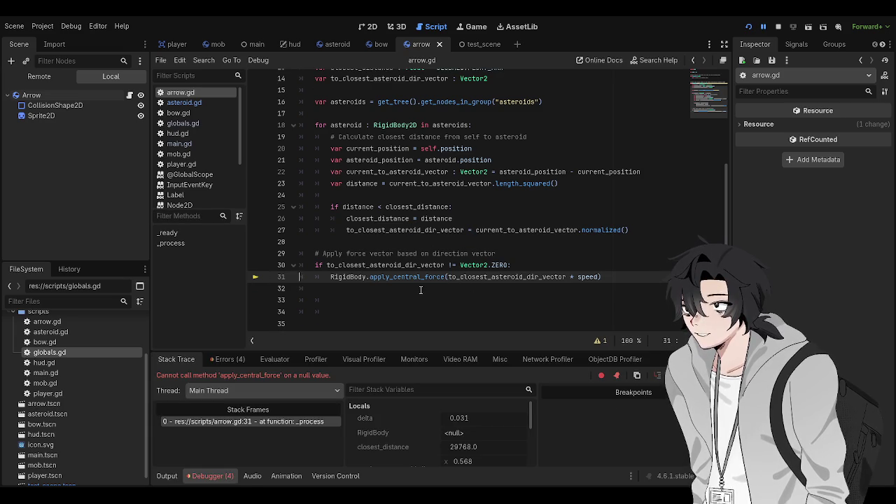
left_click(367, 280, "ctrl")
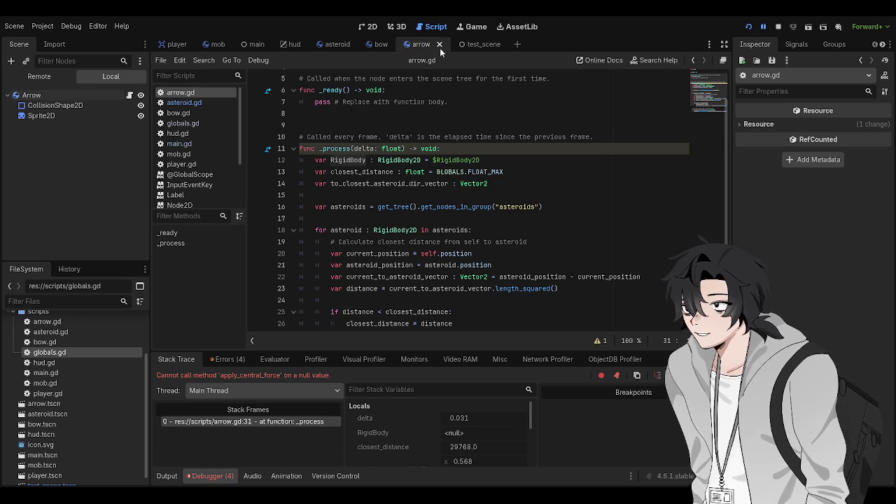
Stop the game and make line 12 take RigidBody from $Arrow instead of $RigidBody2D, then save.
left_click(778, 26)
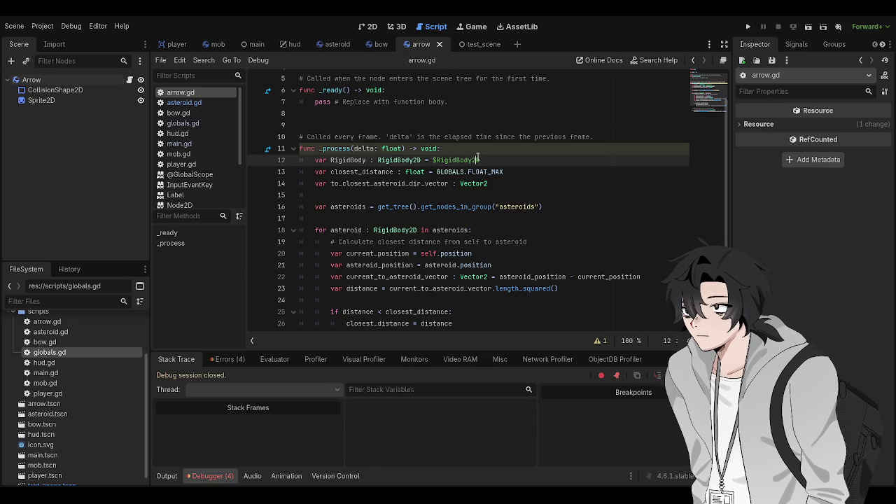
type("Arrow")
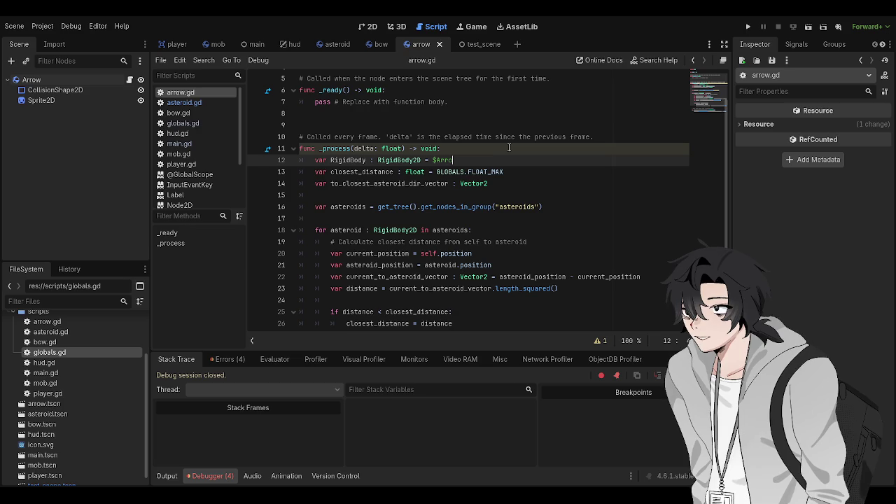
key("ctrl+s")
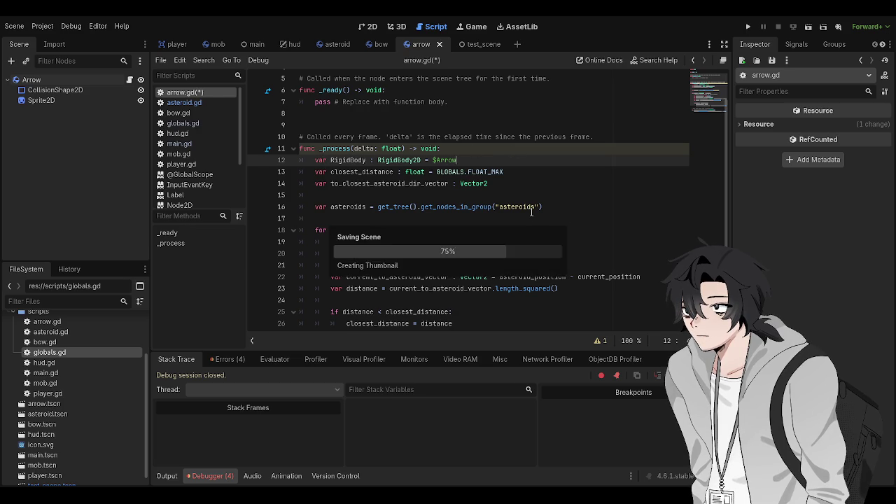
left_click(535, 208)
Change line 31's apply_central_force call to use self instead of RigidBody, then save.
scroll(526, 212, "down", 2)
scroll(526, 212, "down", 1)
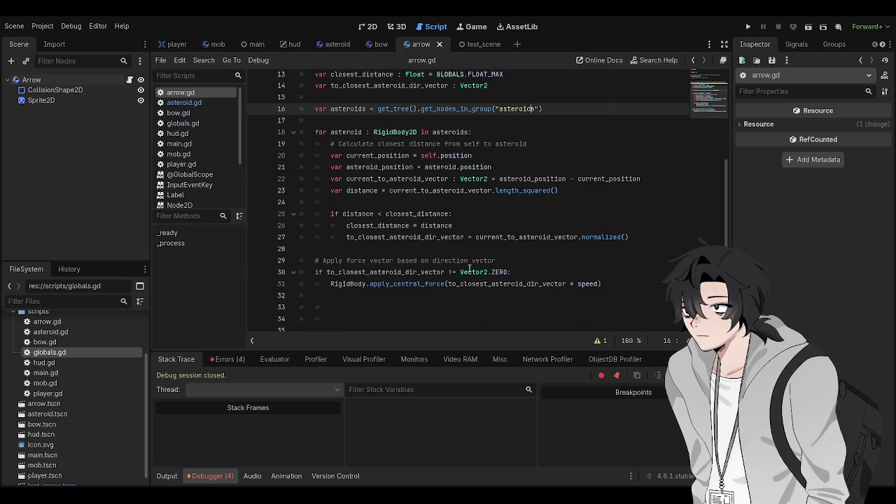
left_click(344, 276)
double_click(344, 276)
scroll(584, 230, "up", 3)
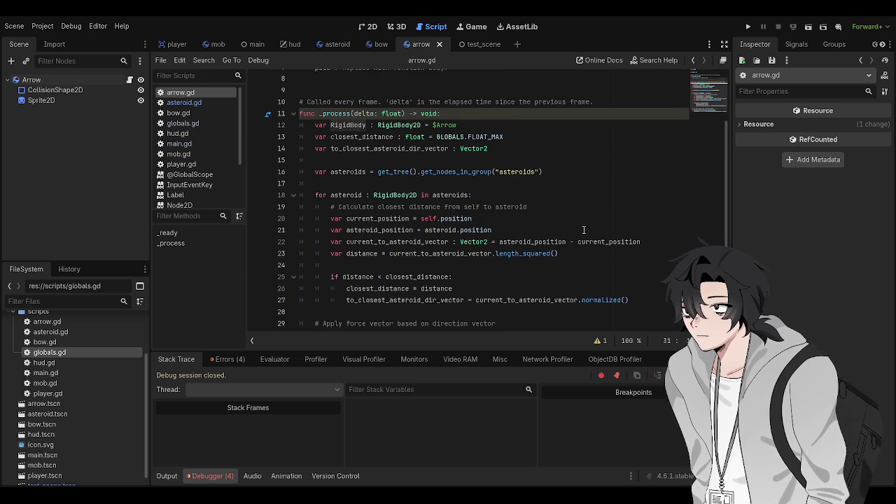
type("self.apply_central_force(to_closest_asteroid_dir_vector * speed")
key("ctrl+s")
Comment out the line 12 RigidBody declaration, save, and test-run the game before stopping it.
left_click(335, 102)
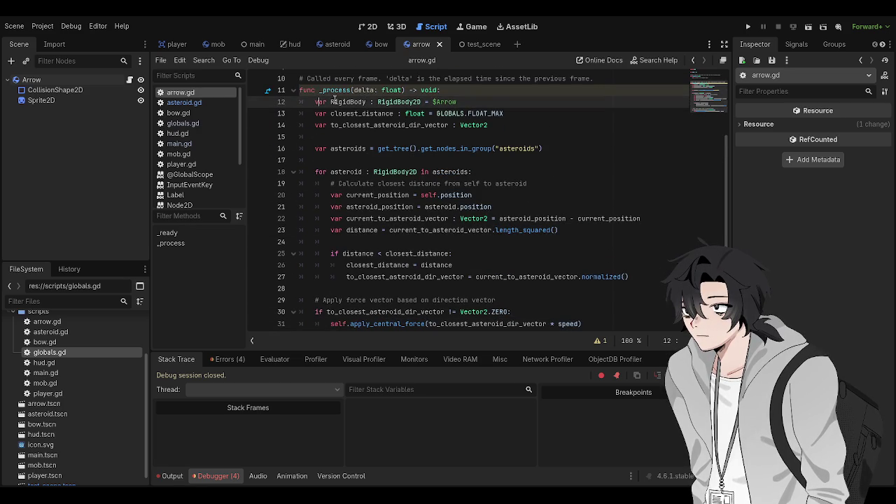
key("ctrl+k")
key("ctrl+s")
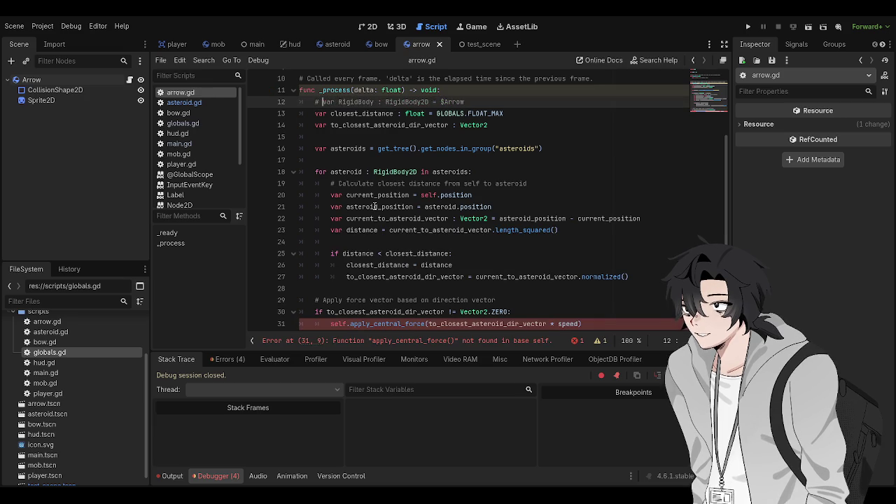
left_click(372, 206)
key("F5")
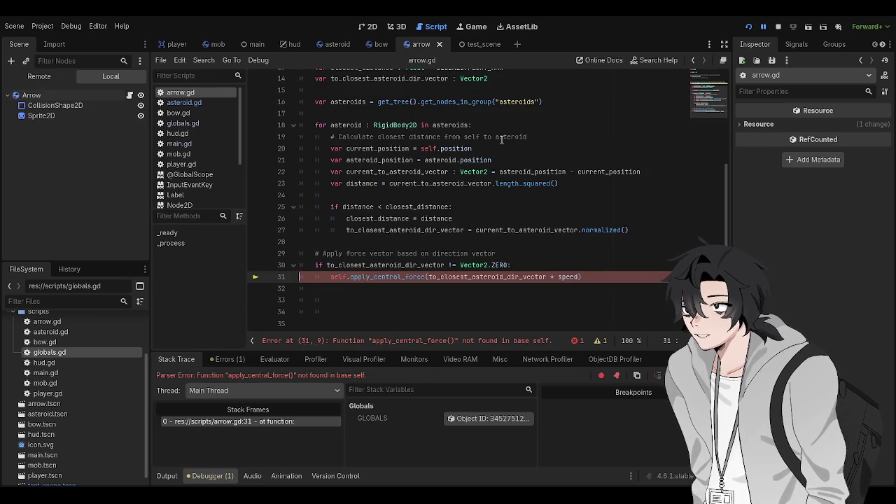
left_click(778, 26)
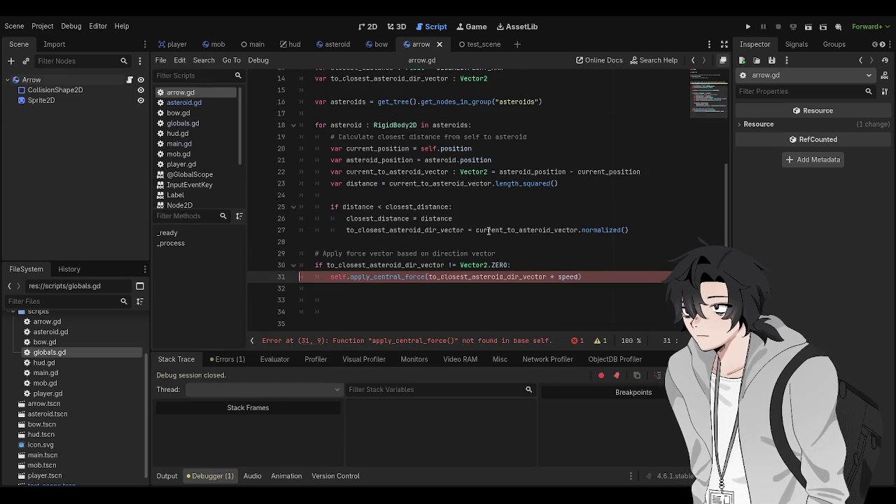
Uncomment line 12 and restore RigidBody in place of self on line 31, then save.
scroll(326, 160, "up", 3)
left_click(325, 160)
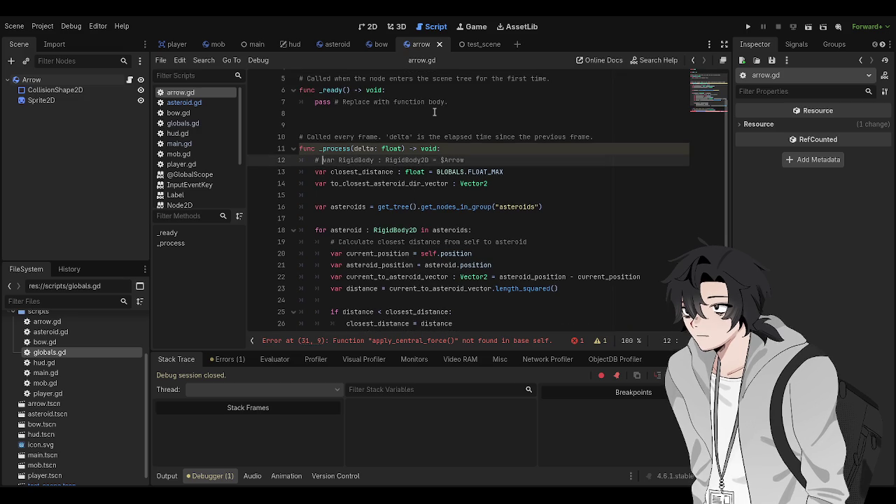
key("ctrl+k")
scroll(338, 275, "down", 2)
double_click(339, 276)
type("RigidBody")
key("ctrl+s")
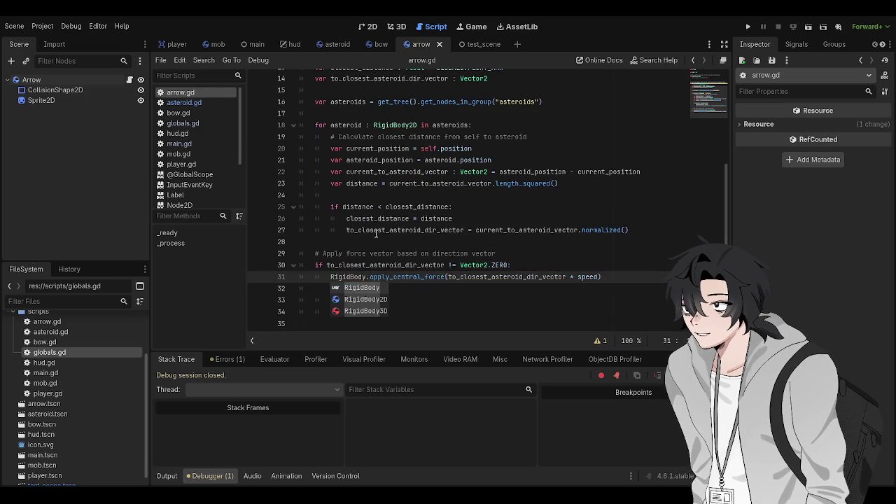
Run the game to the null apply_central_force error, stop it, and switch to the asteroid scene.
key("F5")
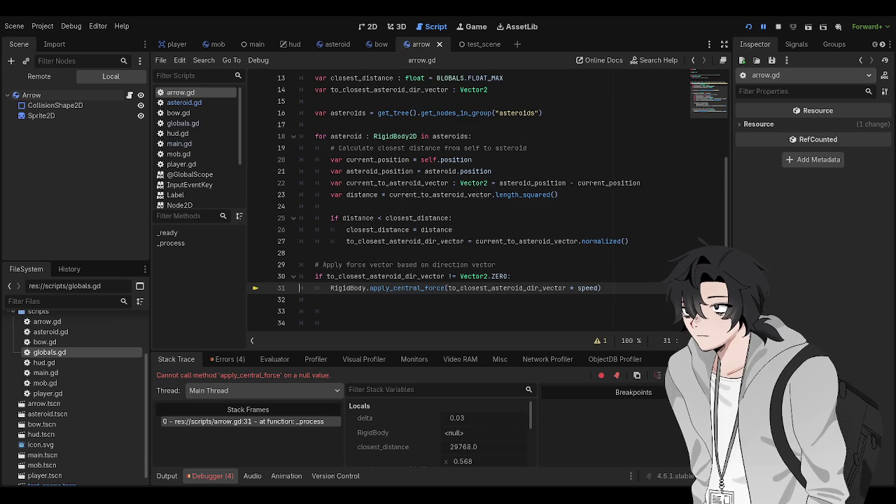
left_click(779, 26)
scroll(301, 175, "up", 3)
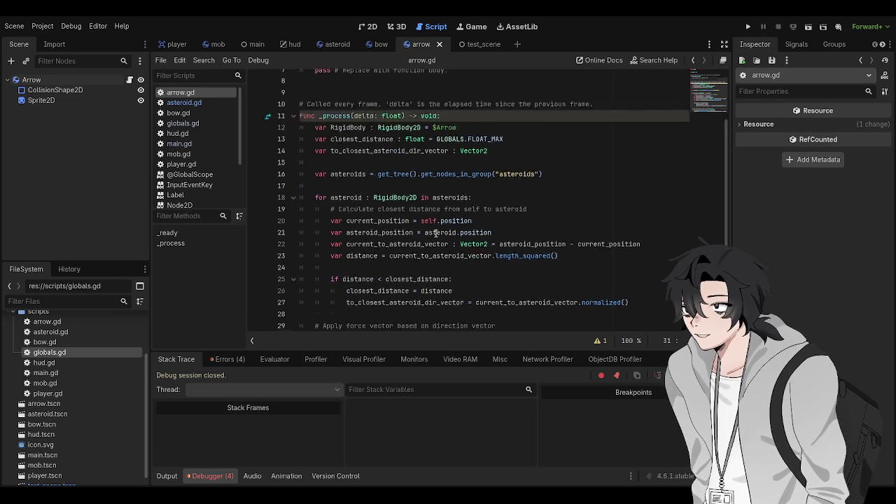
left_click(481, 45)
left_click(372, 49)
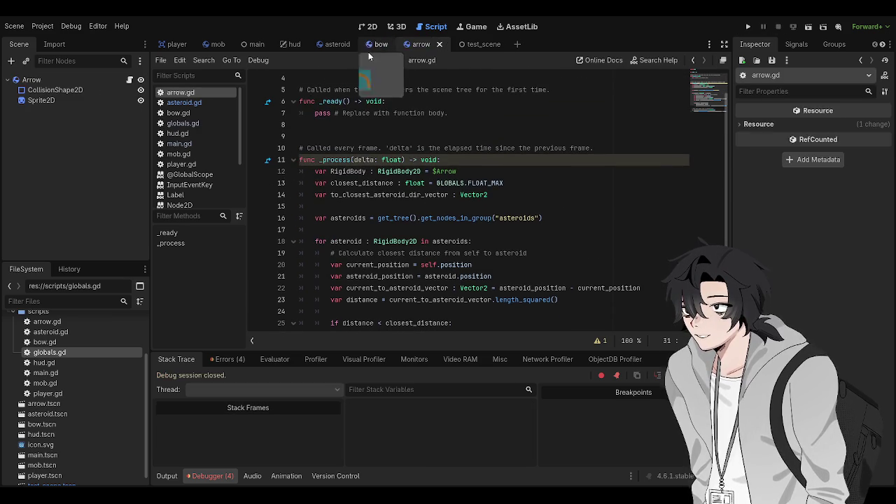
Open the asteroid scene and read through its asteroid.gd script.
left_click(329, 44)
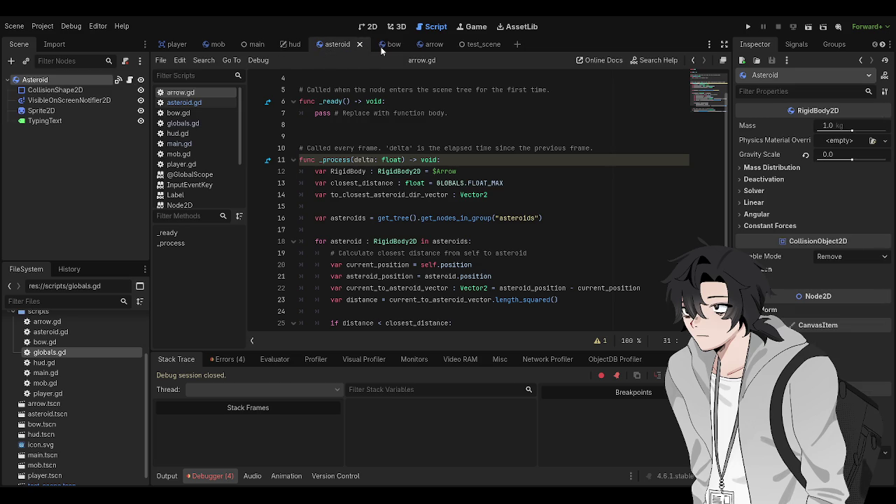
left_click(190, 103)
scroll(518, 210, "down", 10)
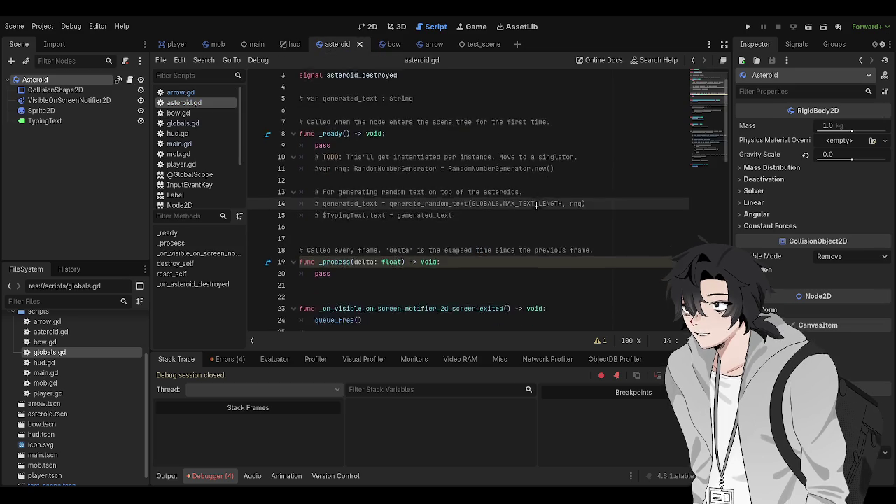
scroll(522, 218, "down", 6)
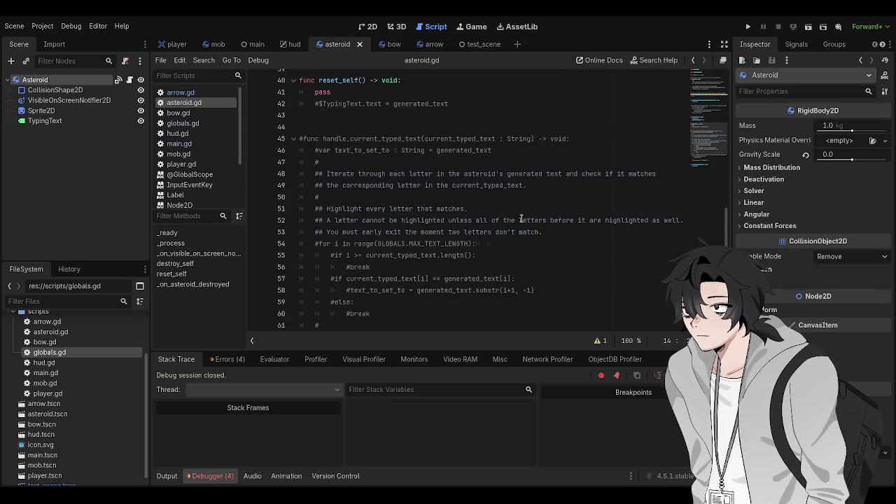
scroll(526, 224, "down", 1)
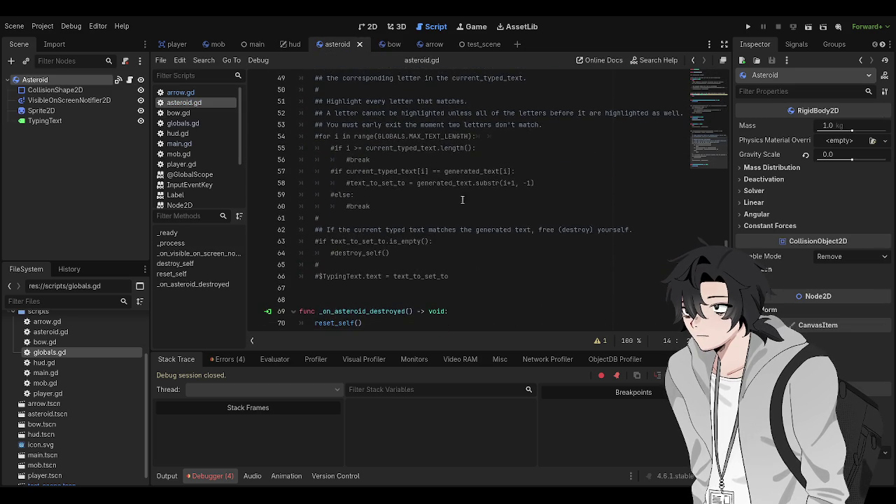
Switch to the bow scene, open arrow.gd, and place the caret on line 13 after GLOBALS.
left_click(382, 44)
left_click(427, 44)
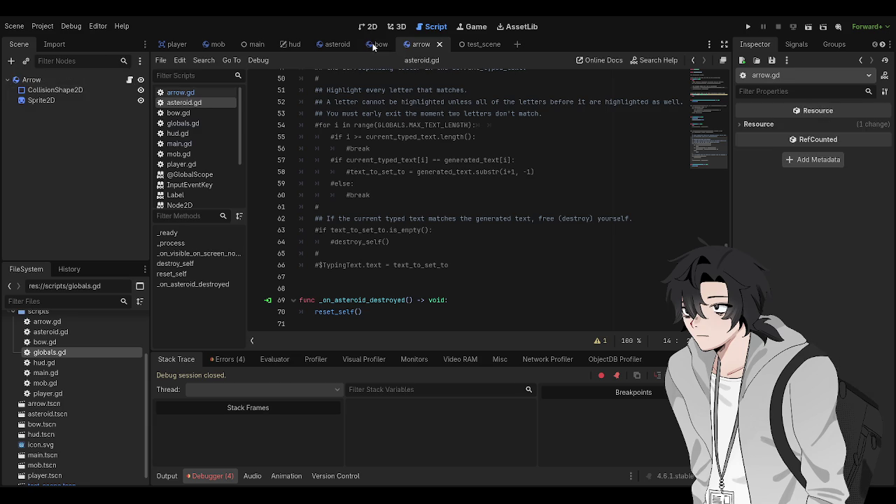
left_click(374, 44)
scroll(350, 105, "up", 7)
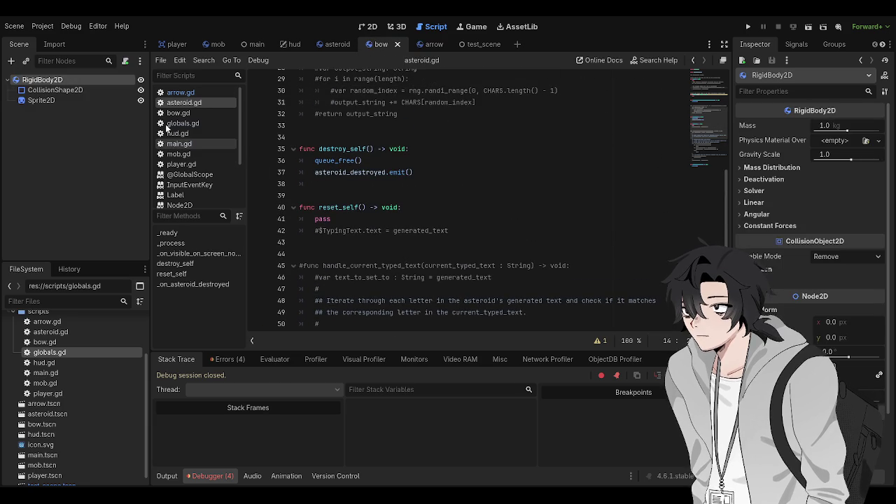
left_click(180, 92)
left_click(468, 183)
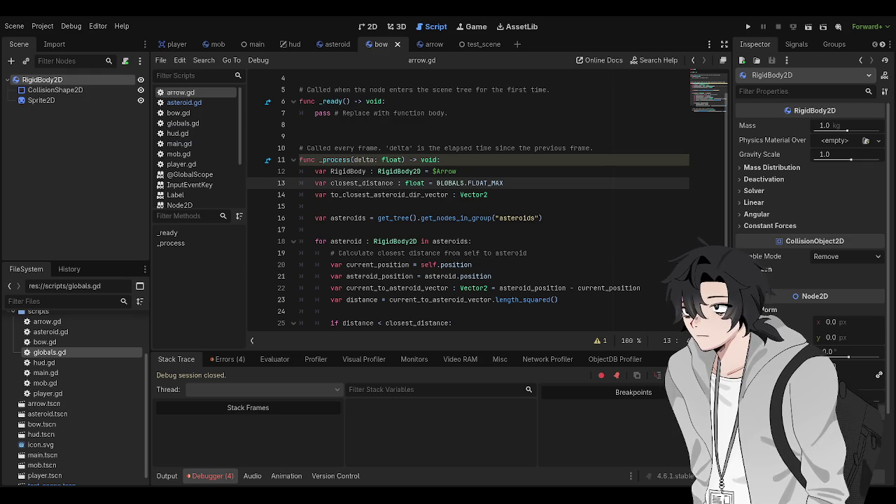
left_click(488, 264)
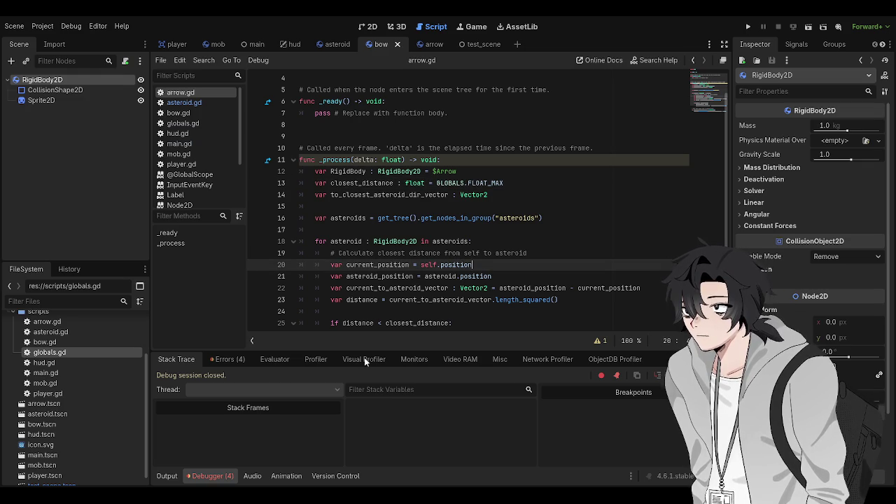
scroll(529, 265, "down", 1)
left_click(529, 259)
key("Up")
key("Down")
key("Down")
key("Down")
key("Up")
key("Up")
key("Down")
key("Down")
key("Down")
scroll(516, 279, "up", 3)
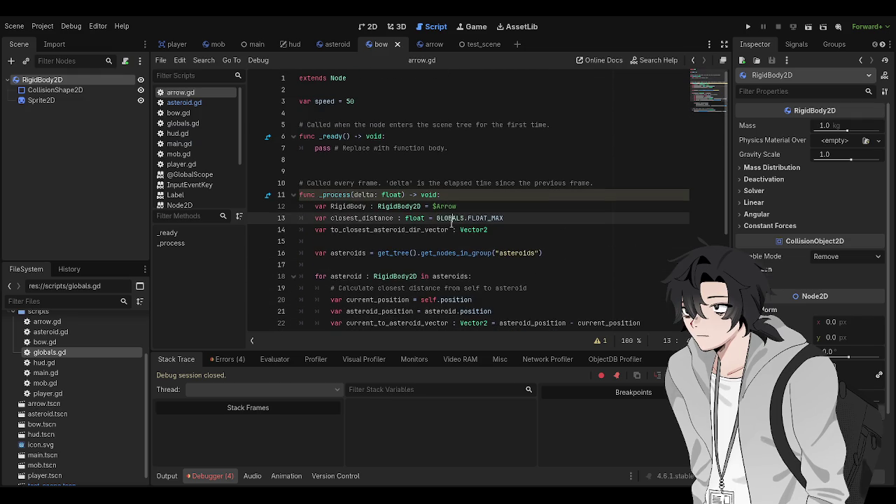
double_click(445, 207)
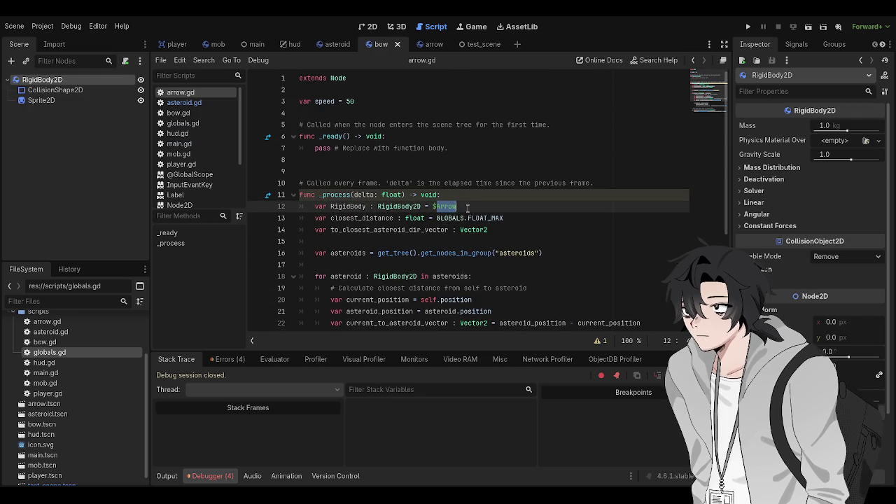
scroll(469, 210, "down", 3)
scroll(476, 217, "up", 2)
left_click(476, 218)
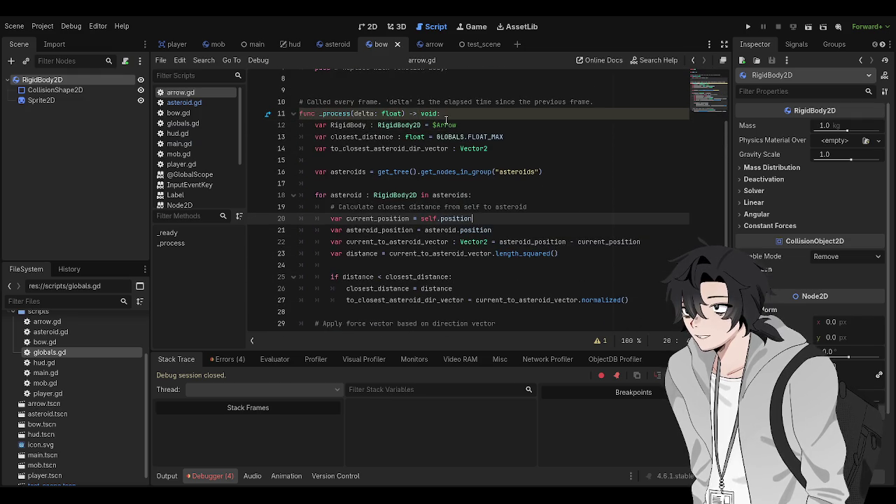
left_click(459, 125)
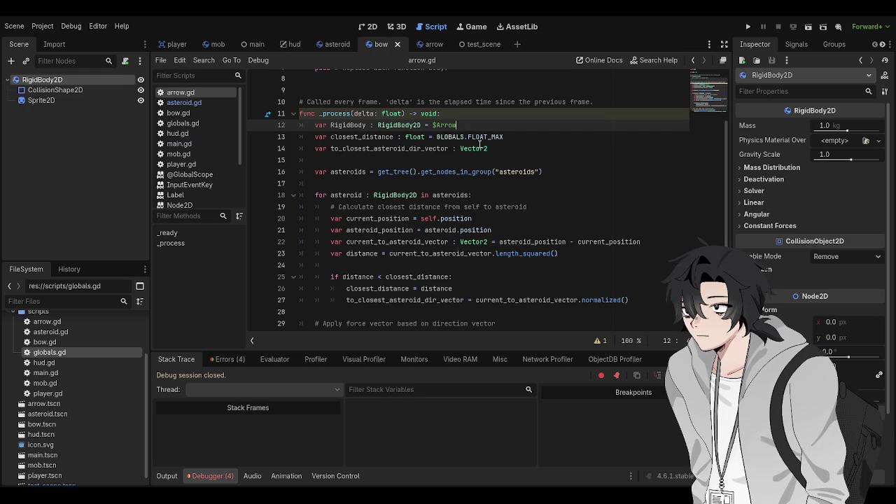
scroll(470, 165, "down", 3)
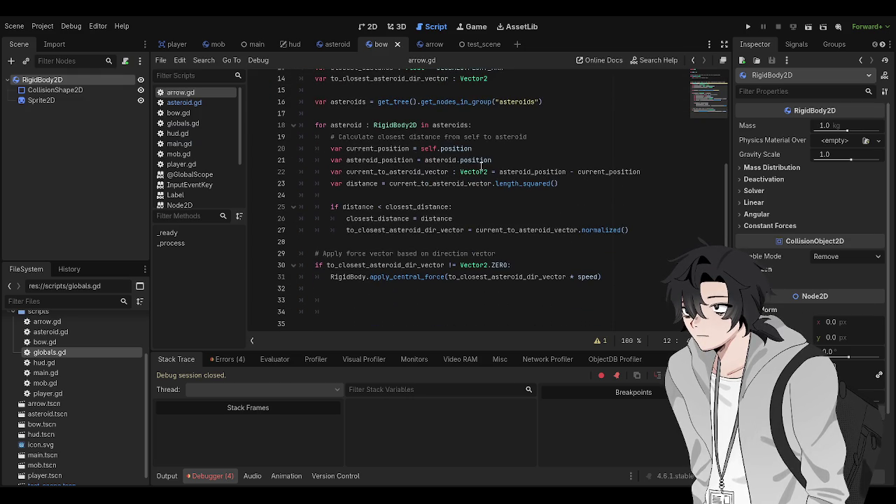
scroll(514, 190, "up", 3)
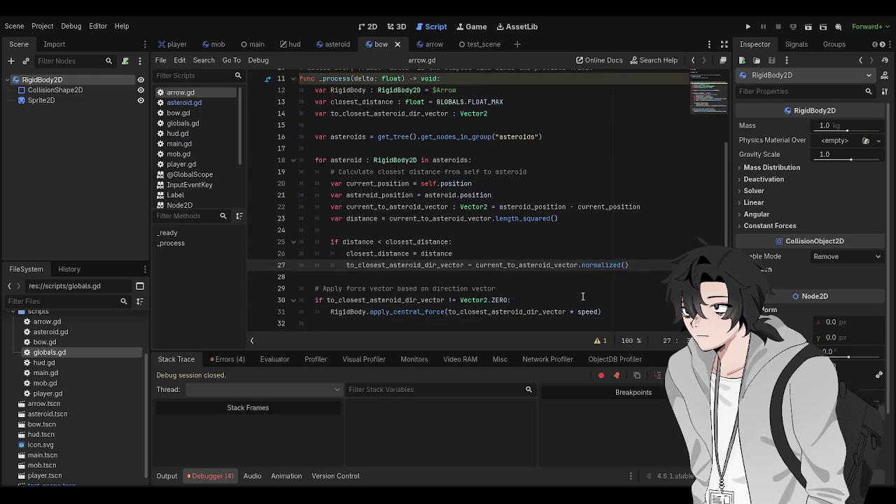
left_click(616, 301)
key("ctrl+s")
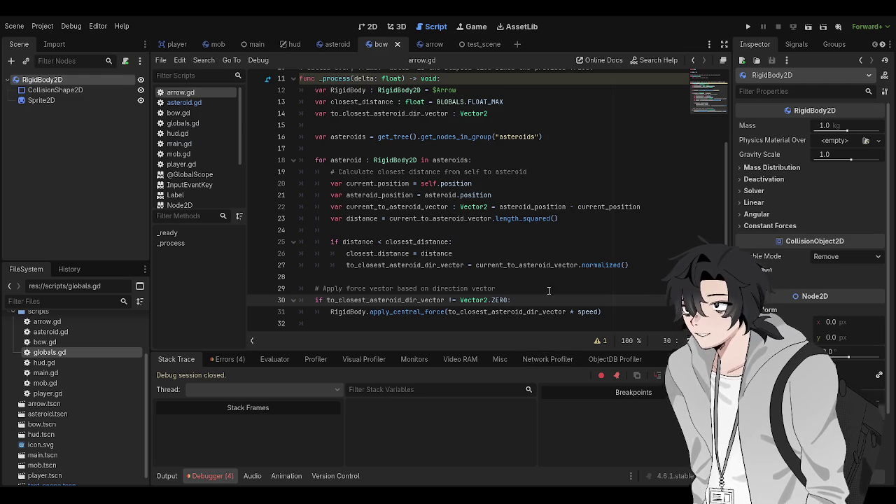
key("Up")
key("Down")
key("Down")
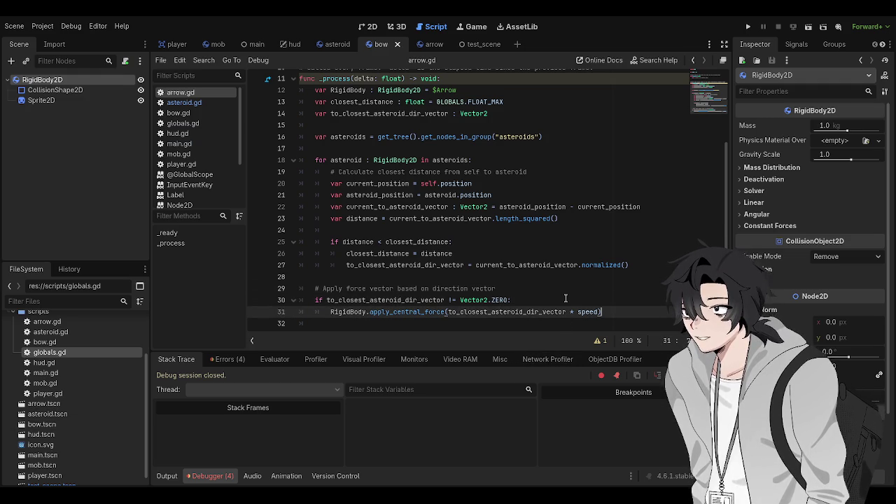
key("Down")
key("Up")
key("Up")
key("Up")
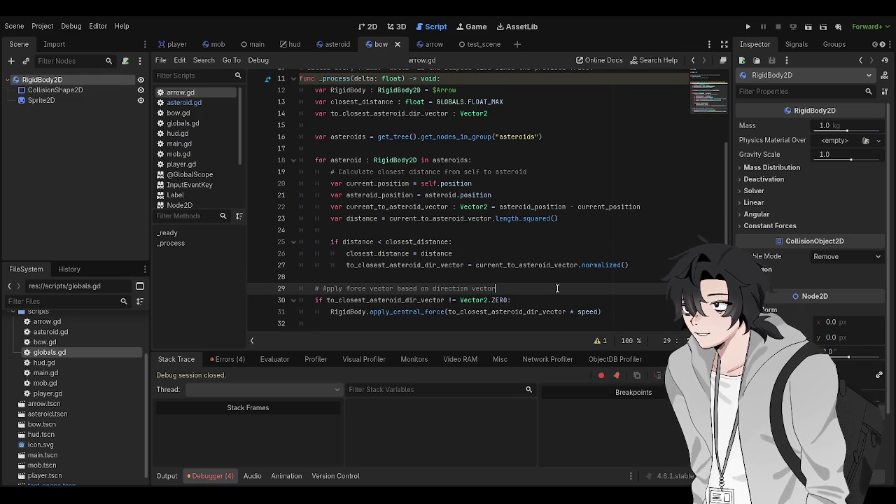
left_click(557, 276)
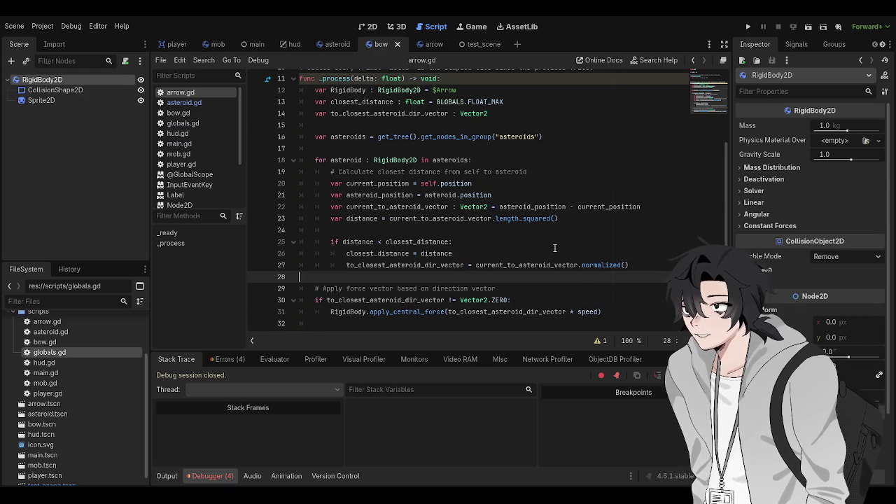
Add a breakpoint on arrow.gd line 13, the closest_distance declaration in _process.
left_click(548, 246)
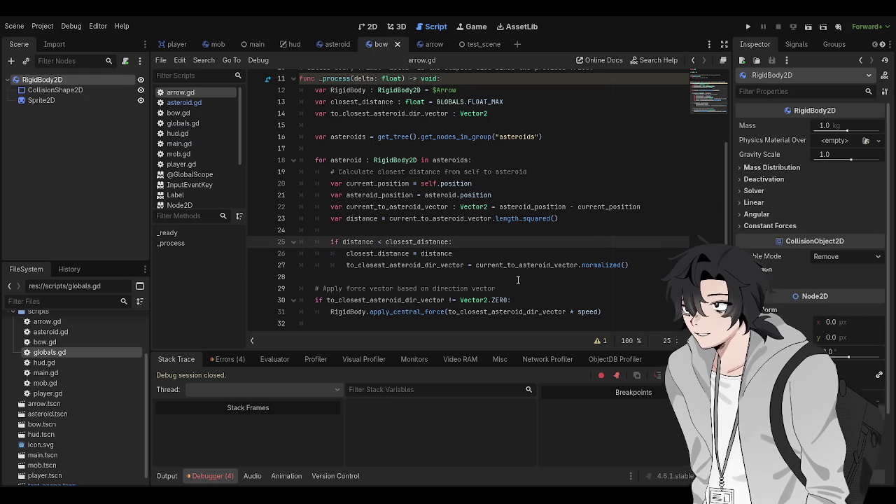
left_click(518, 280)
scroll(519, 280, "up", 1)
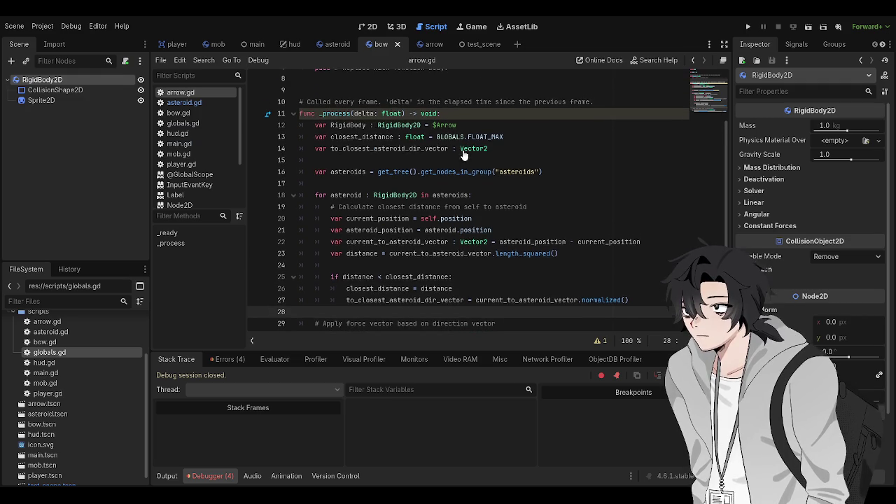
left_click(257, 140)
left_click(510, 159)
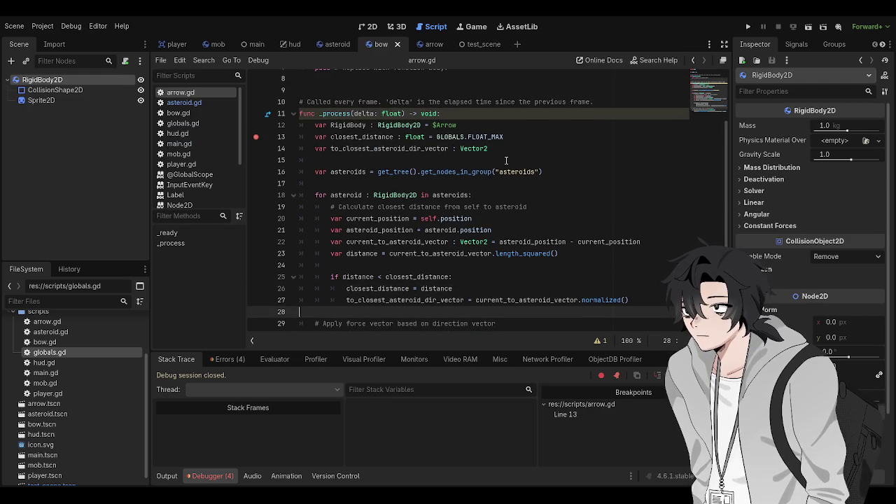
Run the project with F5 until it pauses at line 13, then show the arrow script.
key("F5")
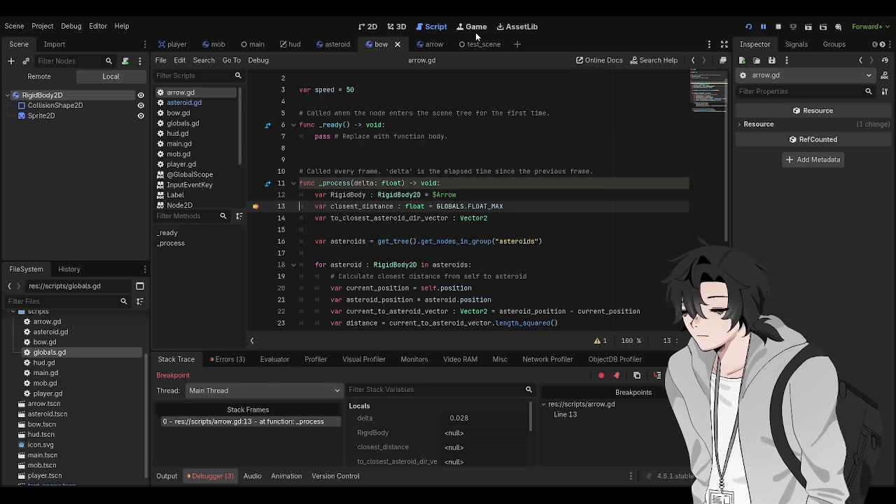
left_click(430, 44)
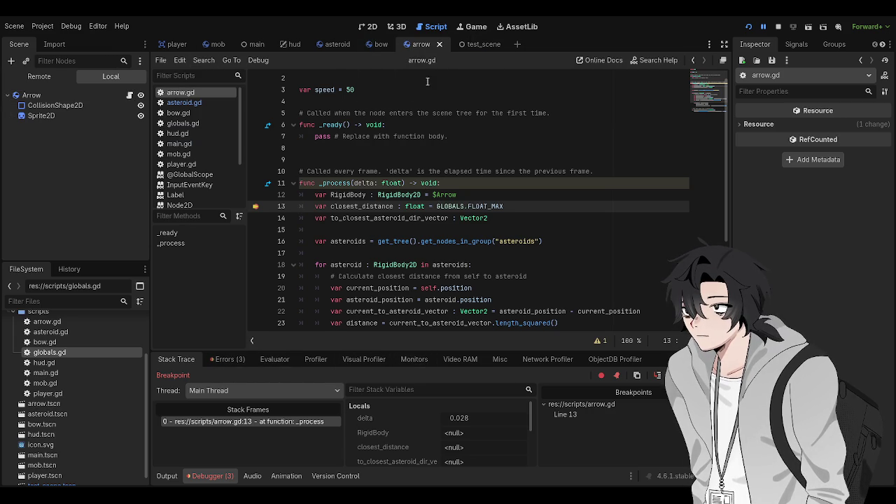
Replace Arrow with RigidBody2D on line 12 of arrow.gd, save, and open the bow scene.
key("Down")
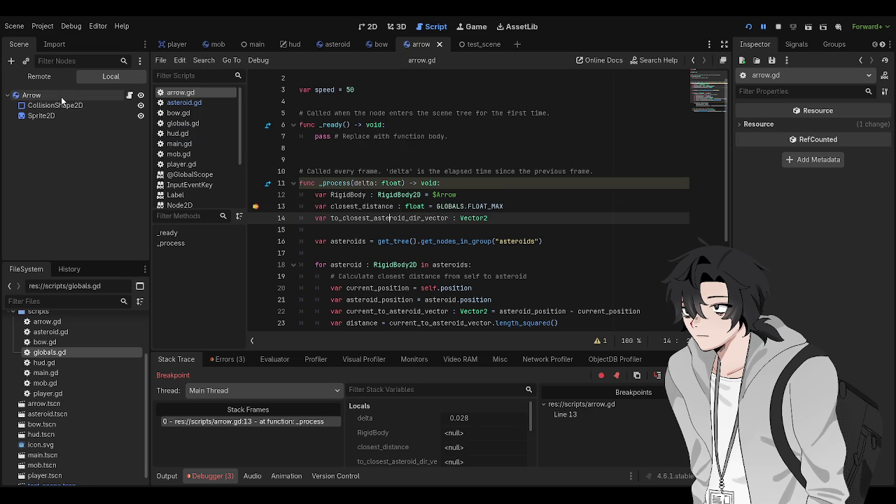
left_click(447, 265)
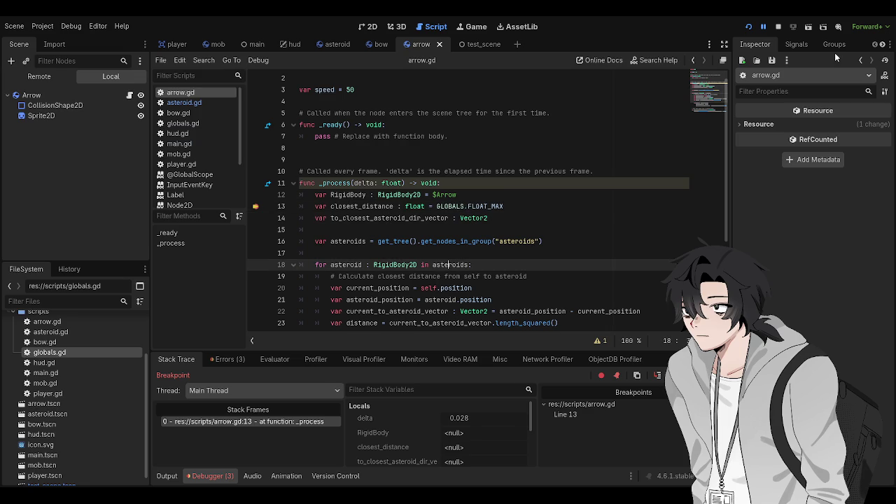
left_click(778, 26)
left_click(447, 194)
double_click(446, 194)
type("RigidBody2D")
key("ctrl+s")
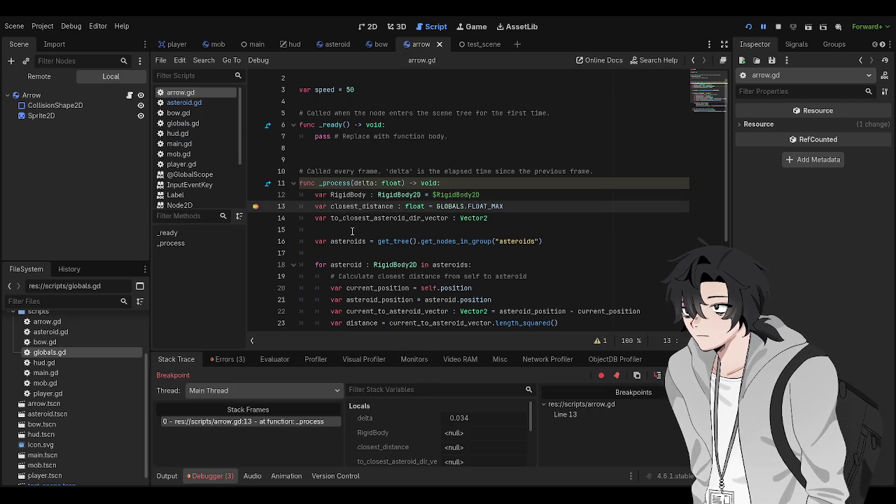
left_click(376, 44)
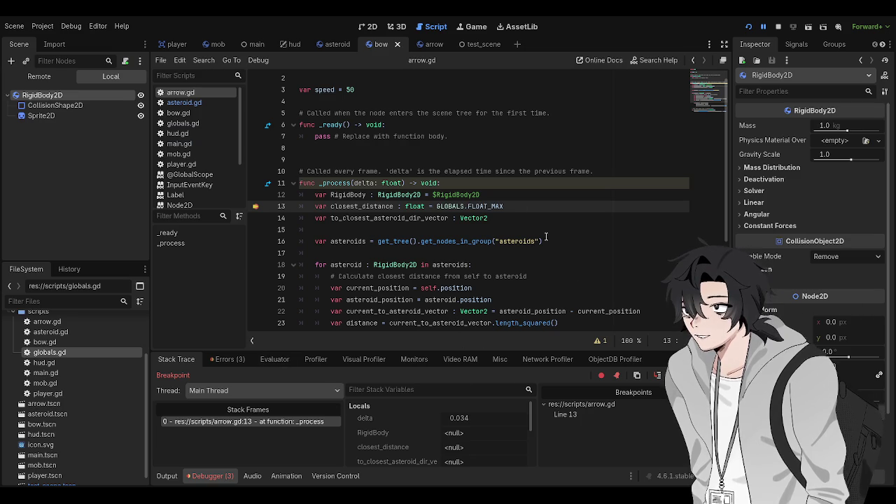
Switch between the asteroid, arrow and bow scenes, ending on the asteroid scene's asteroid.gd.
left_click(466, 192)
left_click(329, 42)
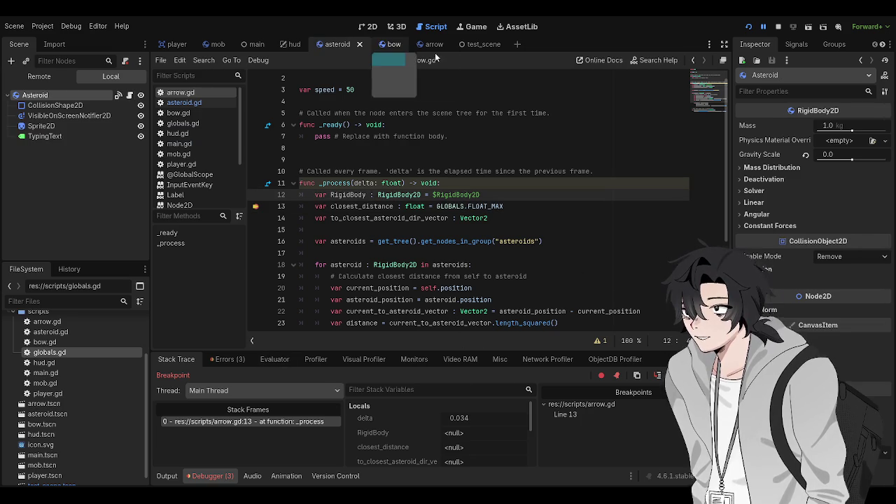
left_click(424, 46)
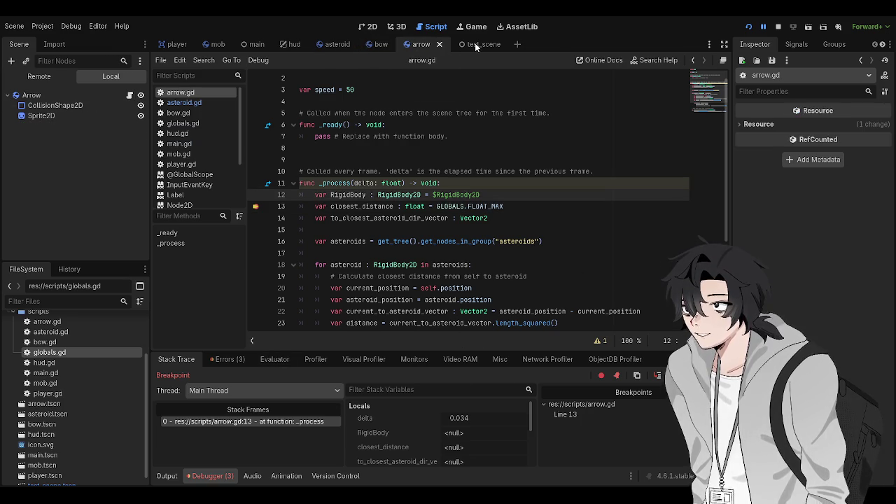
left_click(423, 241)
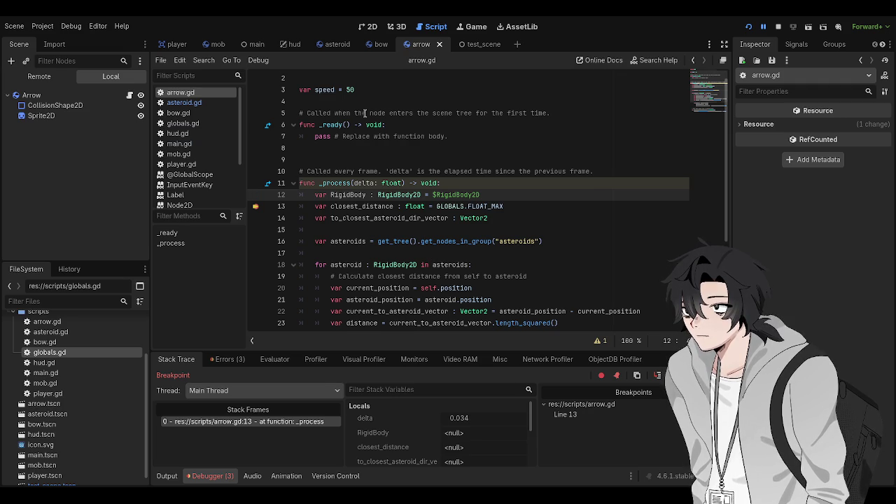
scroll(365, 108, "down", 1)
scroll(366, 103, "up", 2)
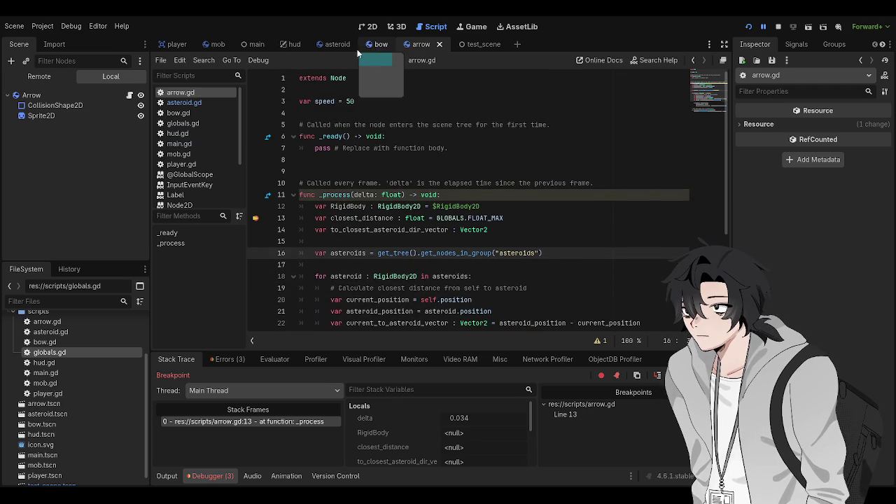
left_click(381, 44)
left_click(336, 45)
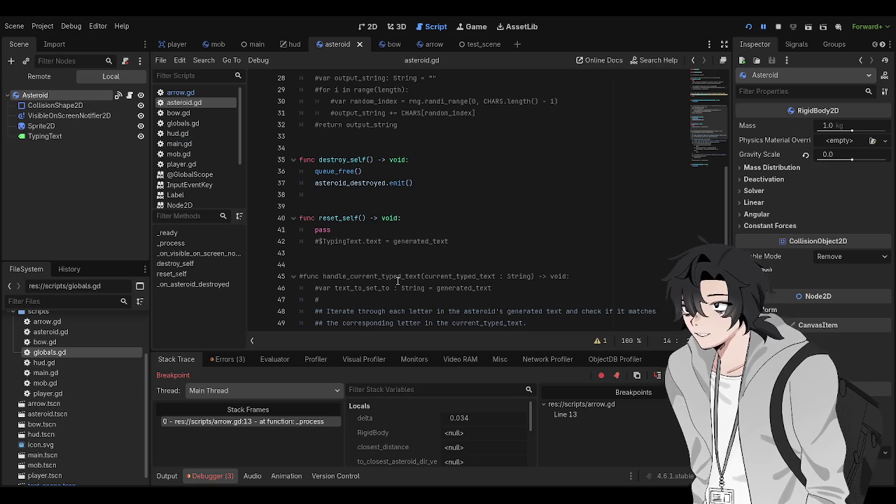
Scroll through asteroid.gd and look over its _process body.
scroll(397, 280, "up", 7)
scroll(481, 305, "up", 2)
left_click(480, 301)
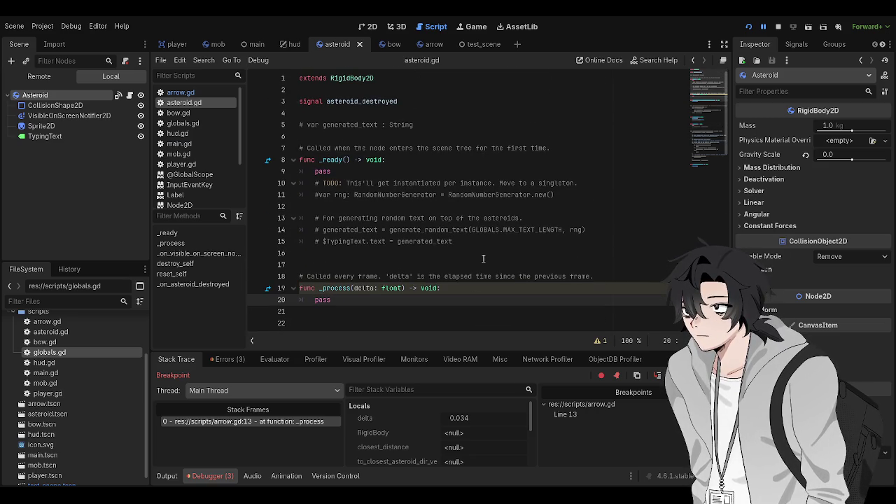
left_click(483, 256)
scroll(483, 259, "down", 6)
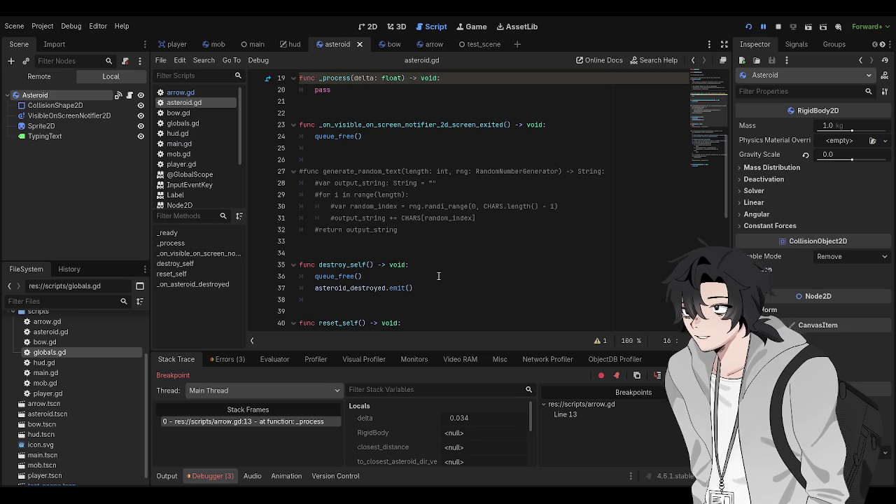
scroll(439, 276, "down", 2)
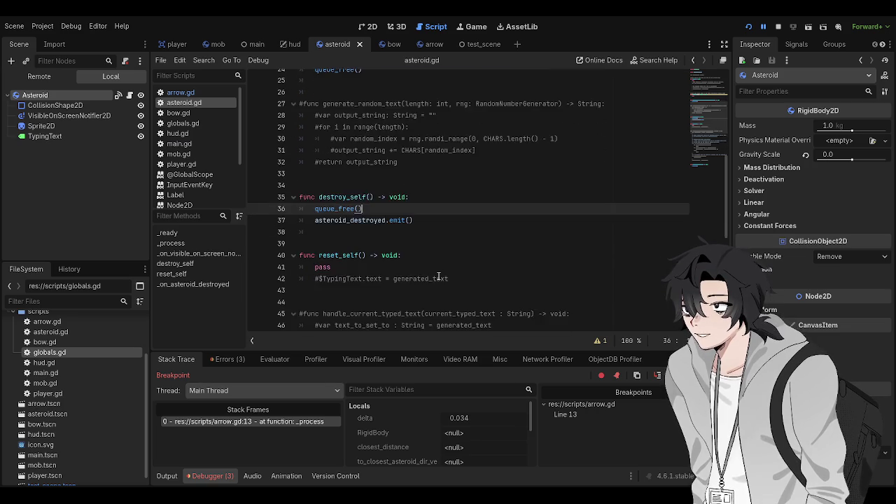
scroll(439, 276, "up", 8)
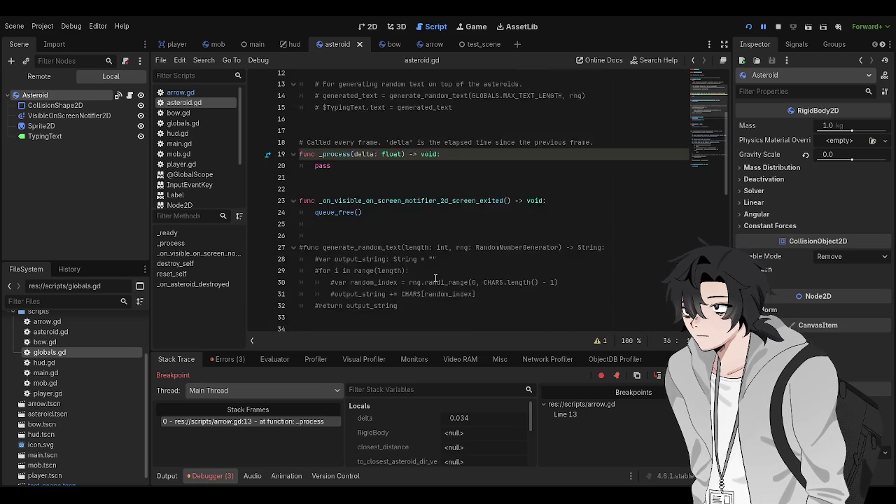
Reopen the Arrow scene and pick main.gd from the script list.
left_click(387, 47)
left_click(421, 44)
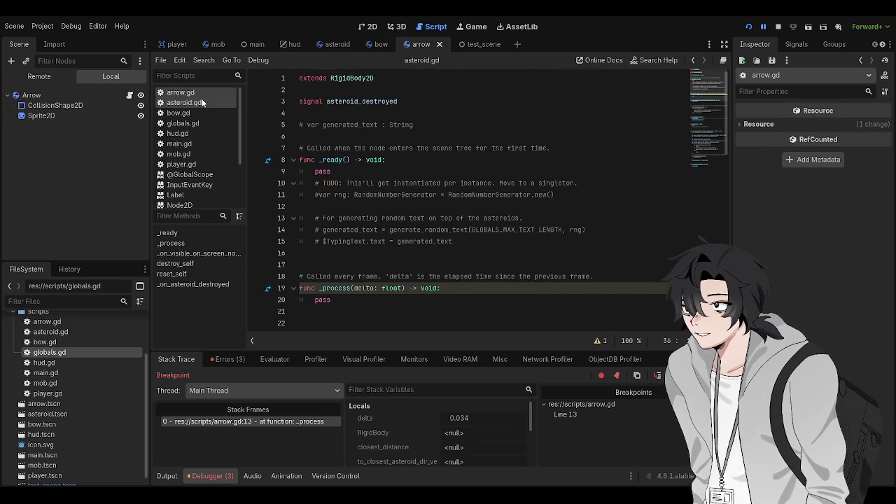
left_click(189, 133)
left_click(182, 144)
scroll(491, 203, "up", 2)
Select the AsteroidSpawnArea node name on line 39 of main.gd.
left_click(457, 206)
scroll(457, 210, "up", 2)
scroll(460, 181, "down", 1)
scroll(460, 182, "down", 3)
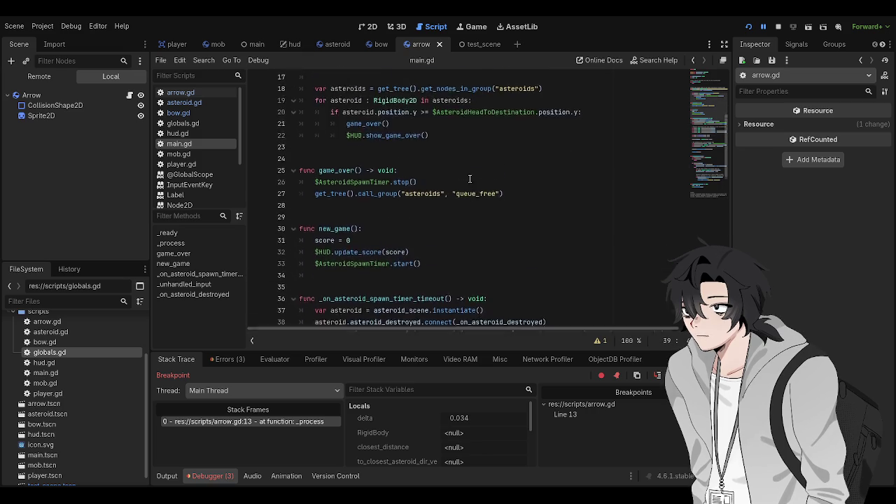
double_click(547, 207)
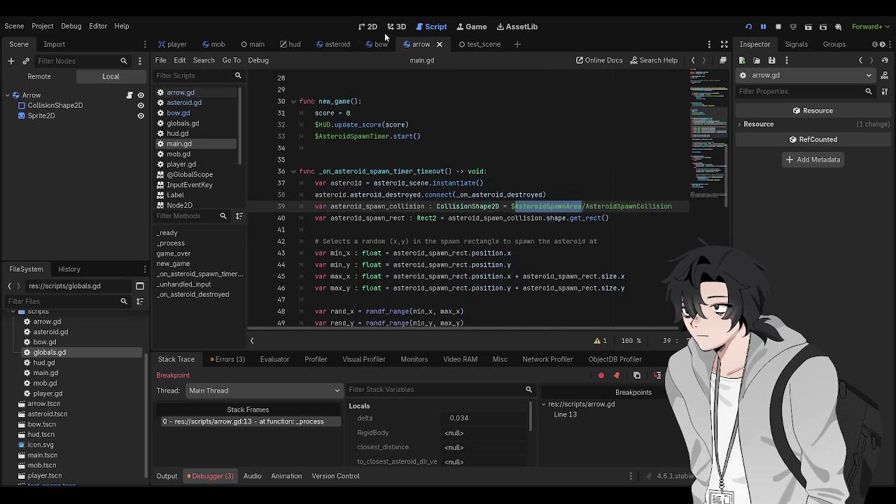
Check the Arrow scene in 2D and the Main scene before returning to the arrow scene.
left_click(366, 31)
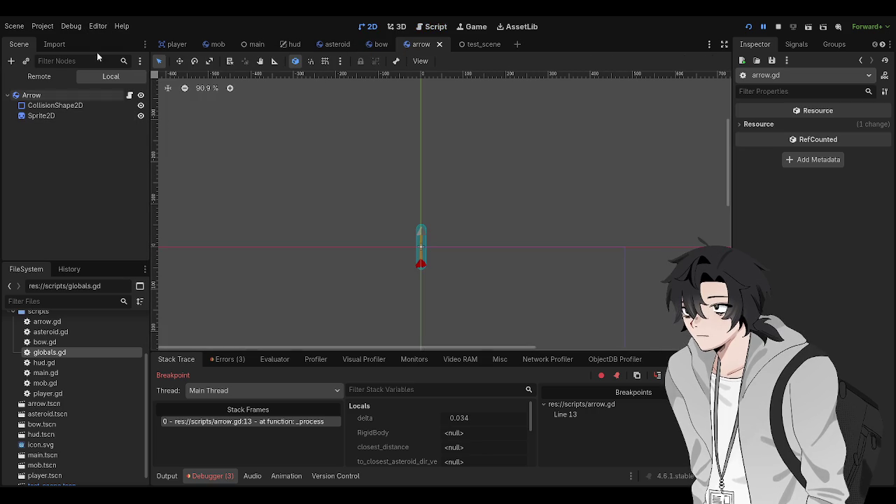
left_click(246, 44)
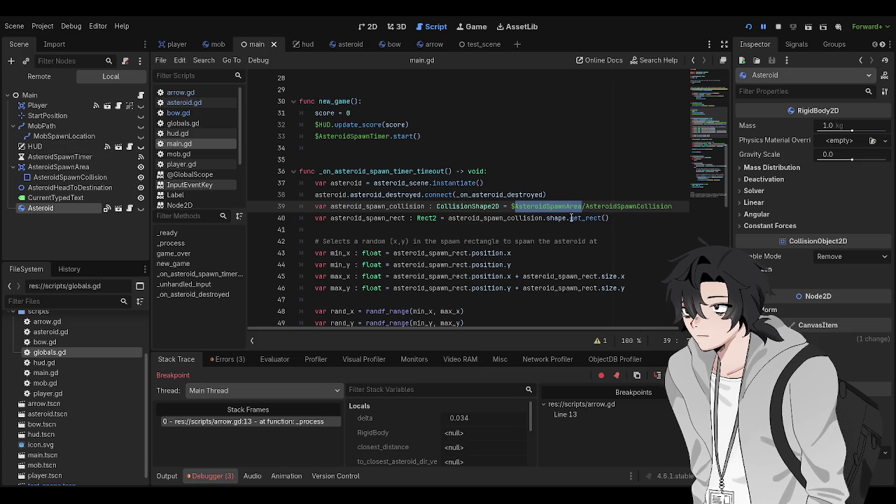
left_click(435, 47)
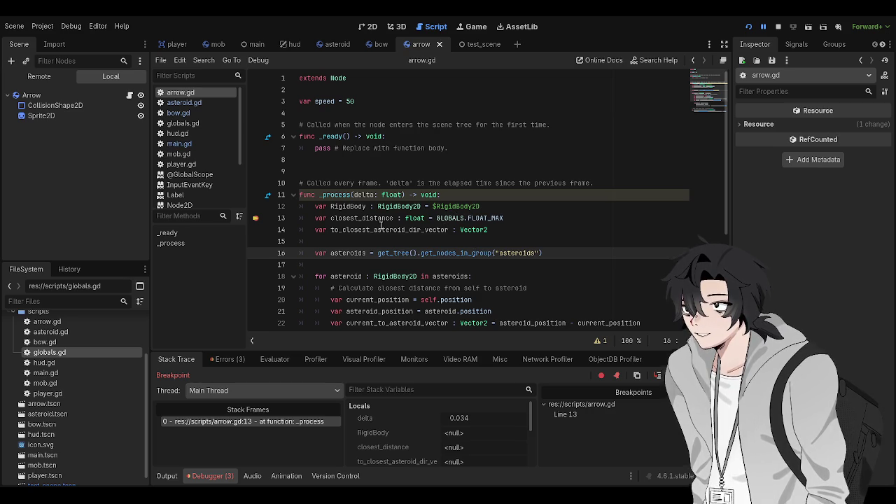
Remove the line 13 breakpoint and stop the debug session.
left_click(440, 230)
left_click(255, 218)
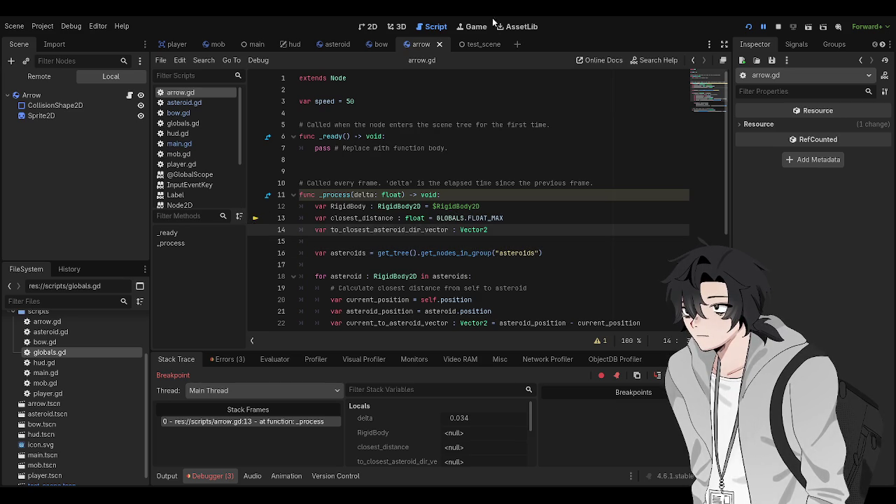
left_click(778, 25)
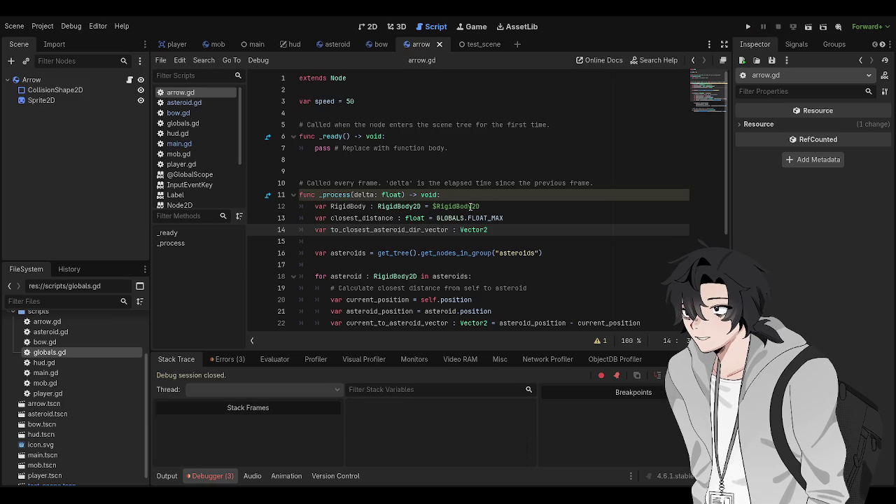
Change line 12 to var RigidBody = $Arrow without the type hint, save, and rerun.
double_click(471, 205)
type("Arrow")
key("ctrl+s")
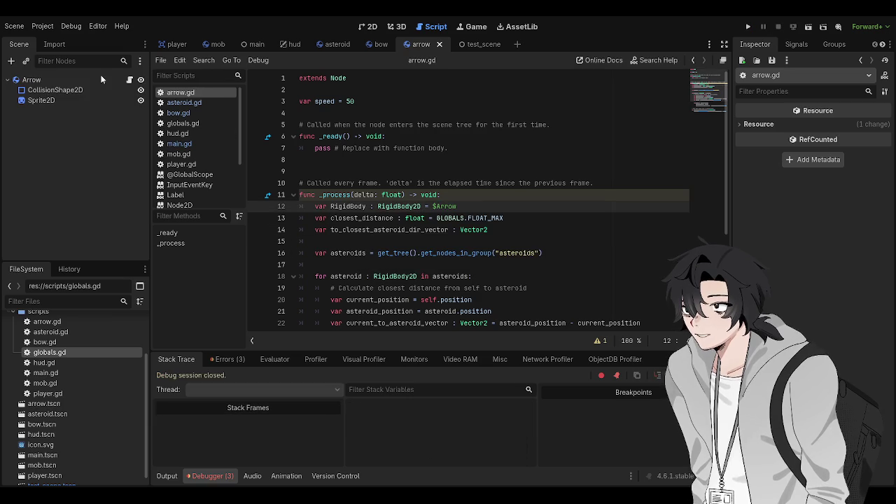
double_click(409, 206)
key("BackSpace")
scroll(444, 204, "up", 1)
scroll(443, 203, "down", 1)
key("BackSpace")
key("BackSpace")
key("BackSpace")
key("ctrl+s")
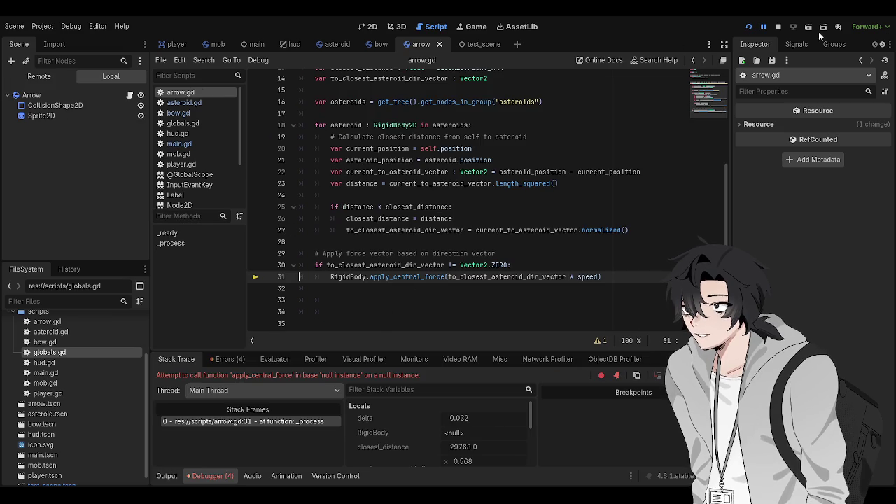
Stop the game after it halts on the line 31 null-instance error.
left_click(777, 27)
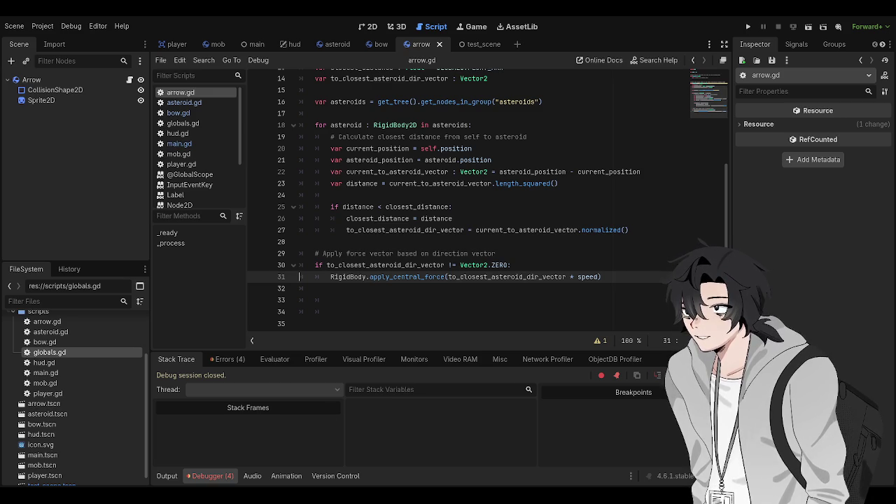
scroll(442, 262, "up", 3)
left_click_drag(299, 156, 330, 327)
left_click(393, 265)
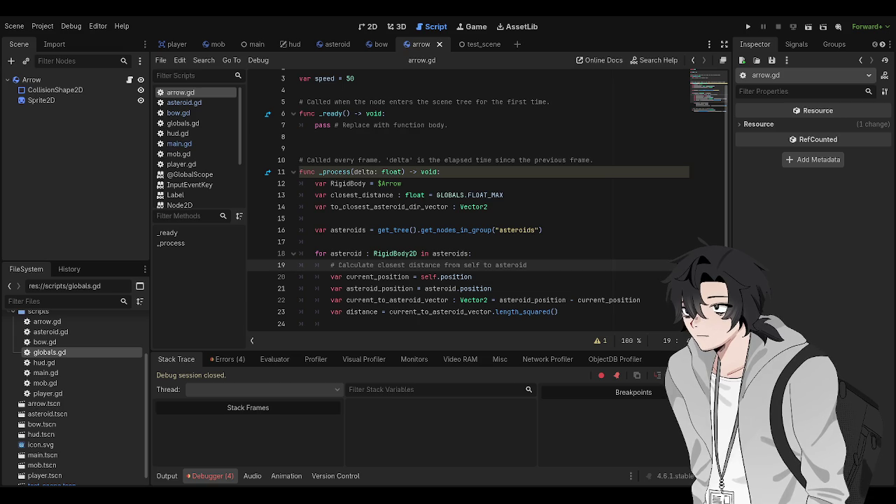
left_click(404, 184)
Move var RigidBody = $Arrow into _ready, comment out pass, and save.
scroll(386, 203, "up", 1)
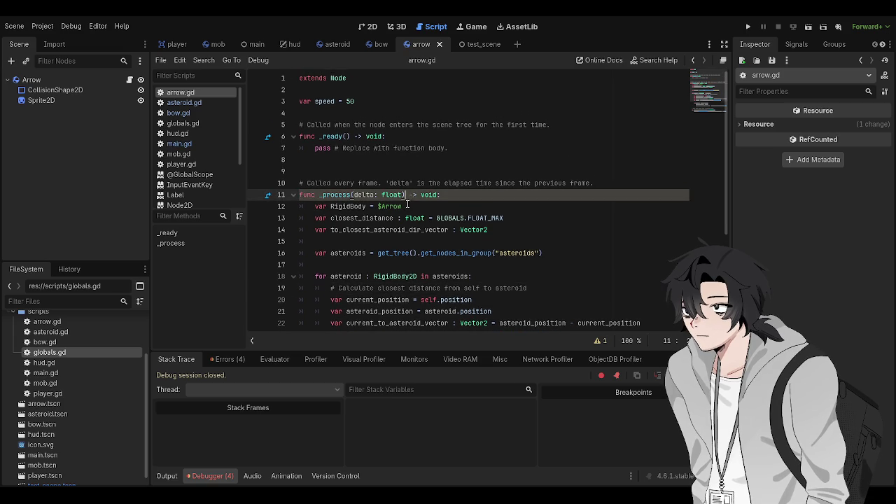
key("ctrl+x")
left_click(434, 139)
key("Return")
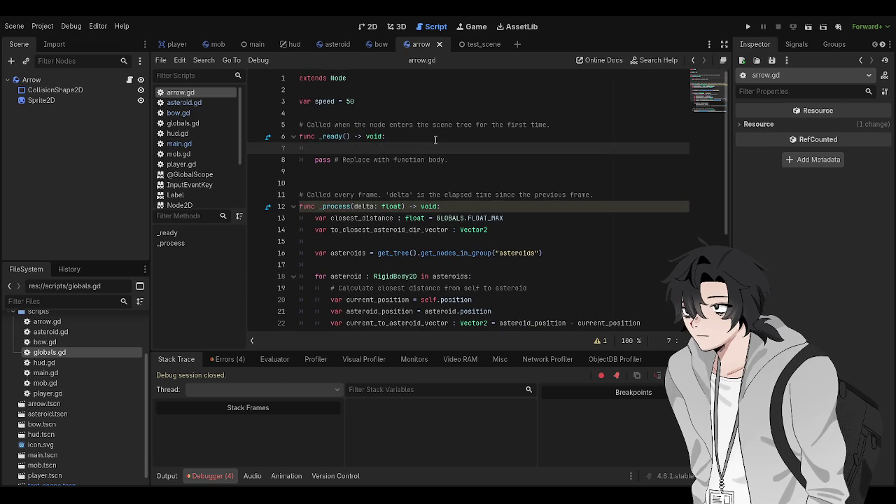
key("ctrl+v")
key("Delete")
key("ctrl+k")
key("ctrl+s")
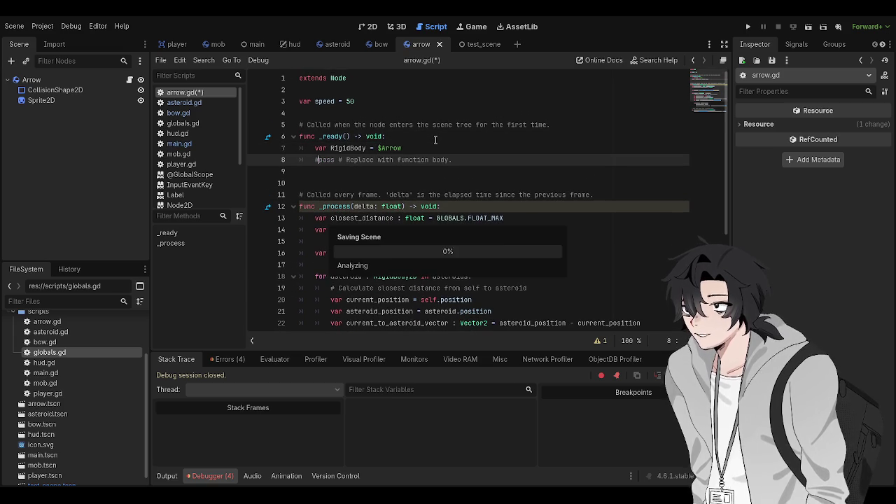
Run and stop the game, then set a breakpoint on line 7.
key("F5")
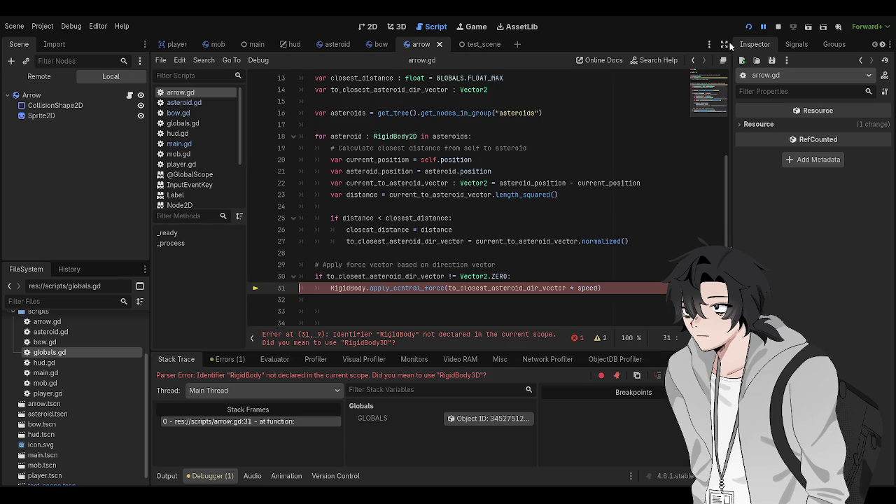
left_click(778, 25)
scroll(490, 210, "up", 4)
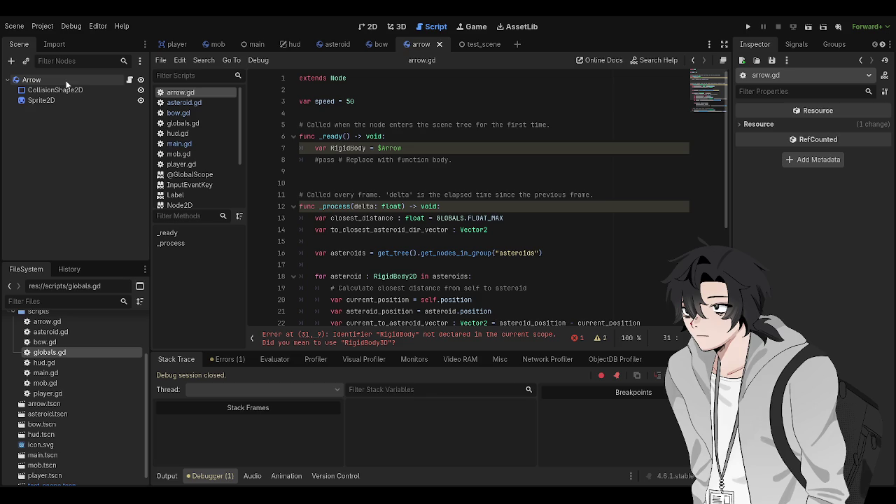
left_click(314, 148)
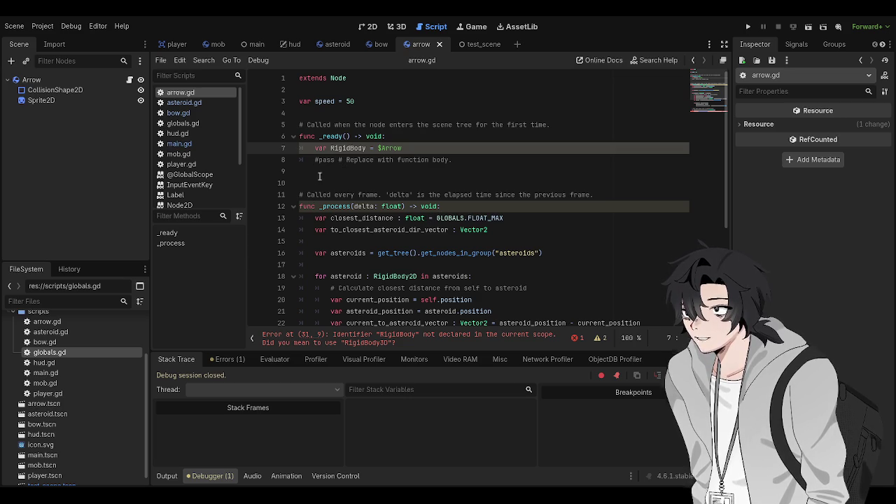
left_click(256, 149)
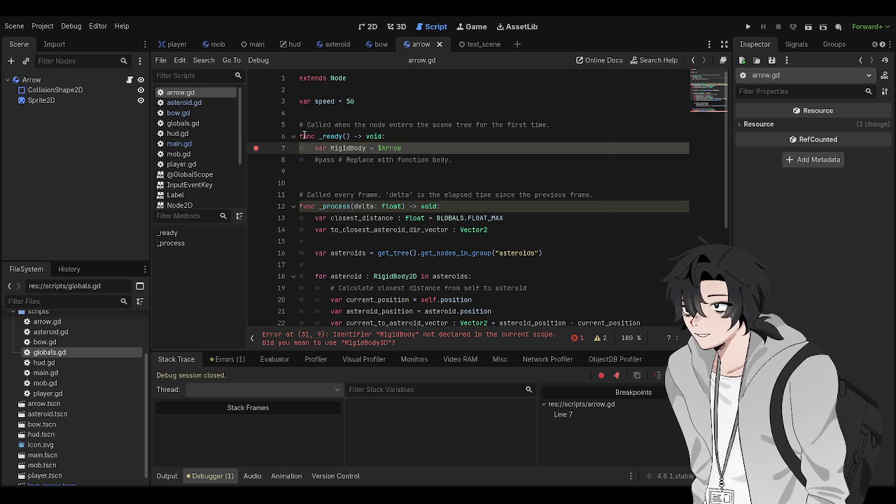
Run with the line 7 breakpoint, stop debugging, and remove that breakpoint.
key("ctrl+s")
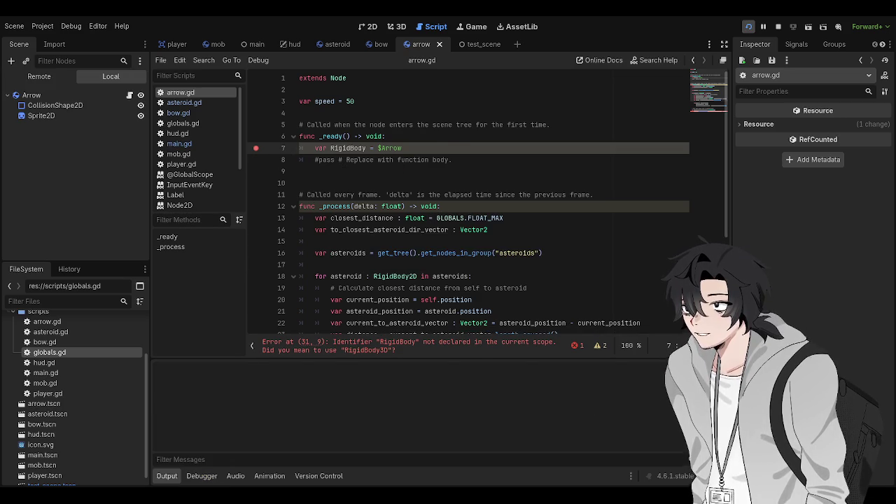
left_click(621, 167)
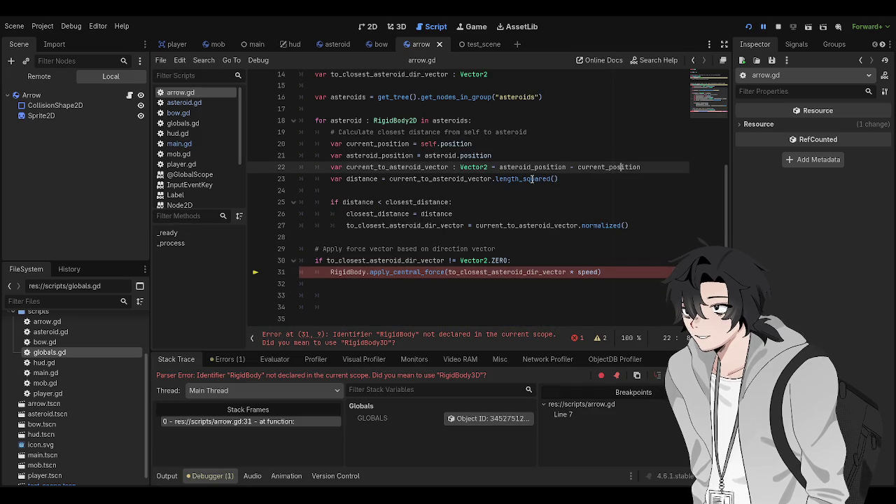
scroll(283, 264, "up", 4)
scroll(426, 76, "up", 1)
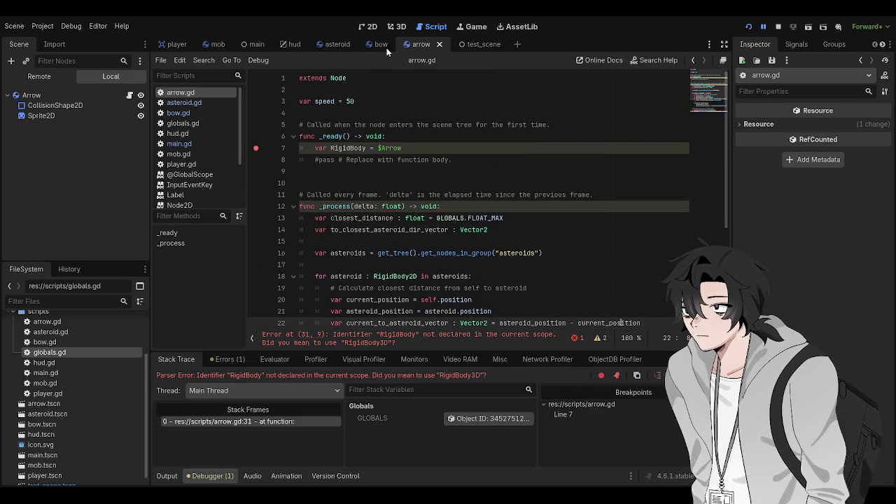
key("F8")
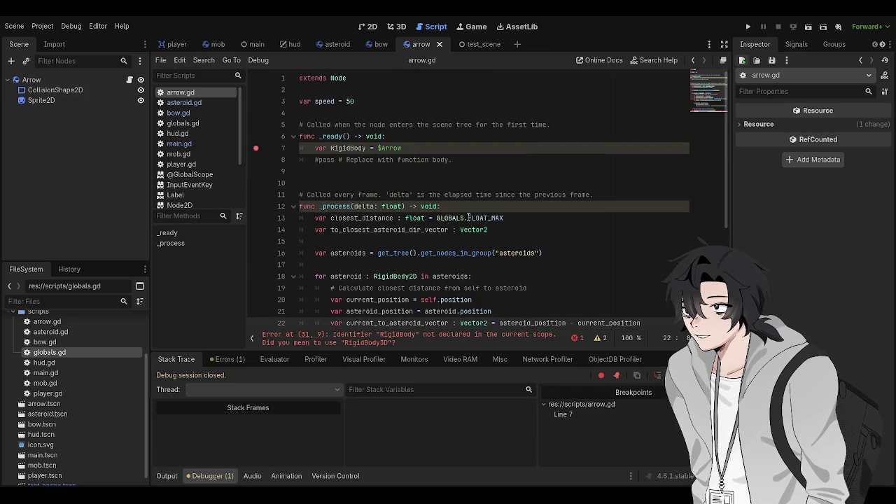
left_click(256, 149)
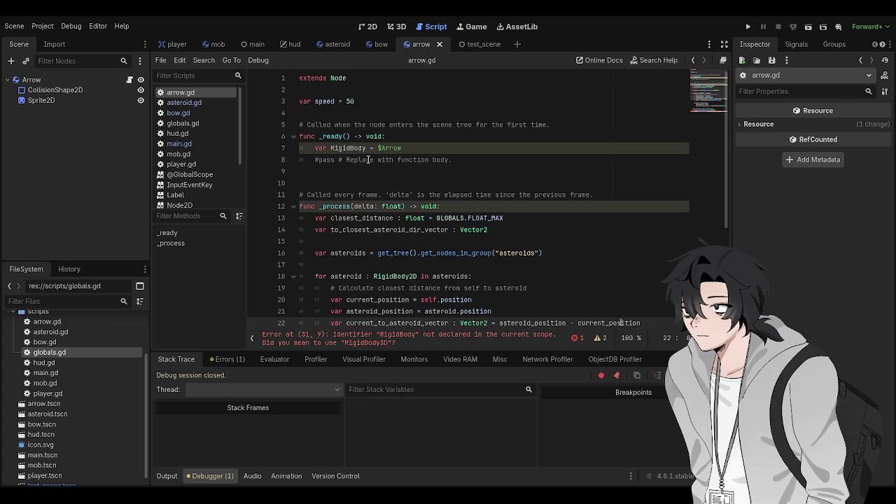
Cut var RigidBody = $Arrow from _ready, paste it under func _process, and save.
left_click(283, 148)
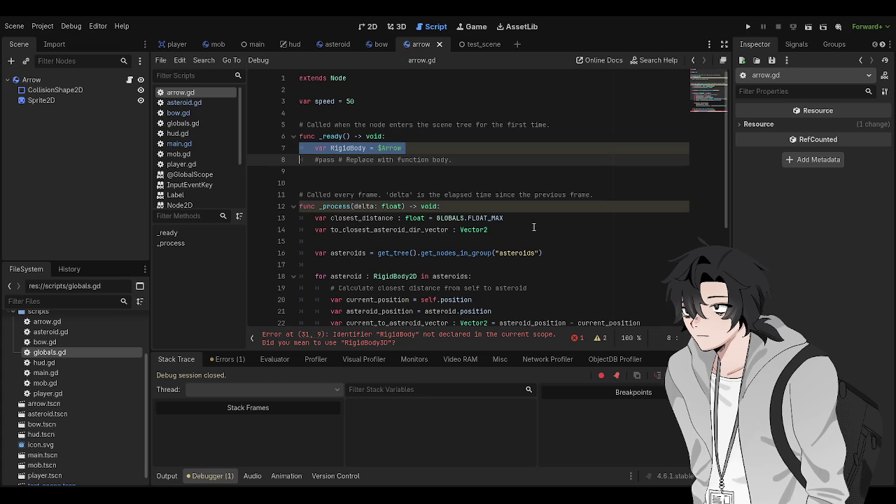
key("ctrl+x")
left_click(475, 198)
key("Return")
key("ctrl+v")
key("ctrl+s")
scroll(426, 243, "down", 4)
mouse_move(308, 300)
left_mouse_down()
mouse_move(329, 159)
mouse_move(308, 97)
left_mouse_up()
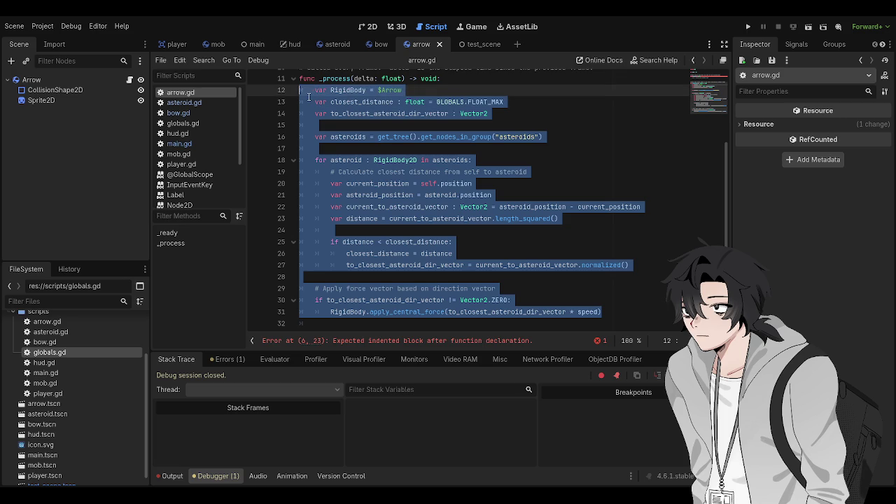
Comment out the _process body and move the RigidBody line, uncommented, into _ready.
key("ctrl+k")
scroll(414, 141, "up", 4)
left_click(414, 141)
key("Return")
key("ctrl+v")
key("Up")
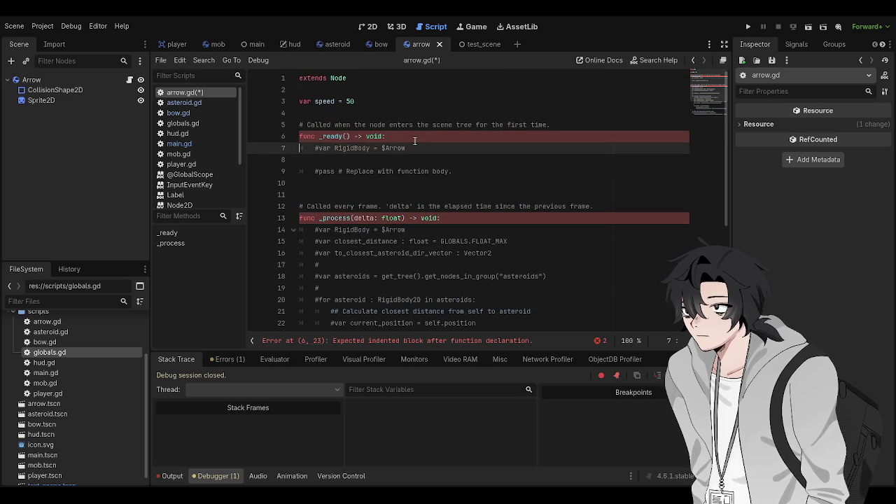
key("ctrl+k")
key("ctrl+s")
Add var x = 10 below it in _ready and set a breakpoint on line 8.
key("End")
key("Return")
type("var x = 10")
key("ctrl+s")
left_click(256, 160)
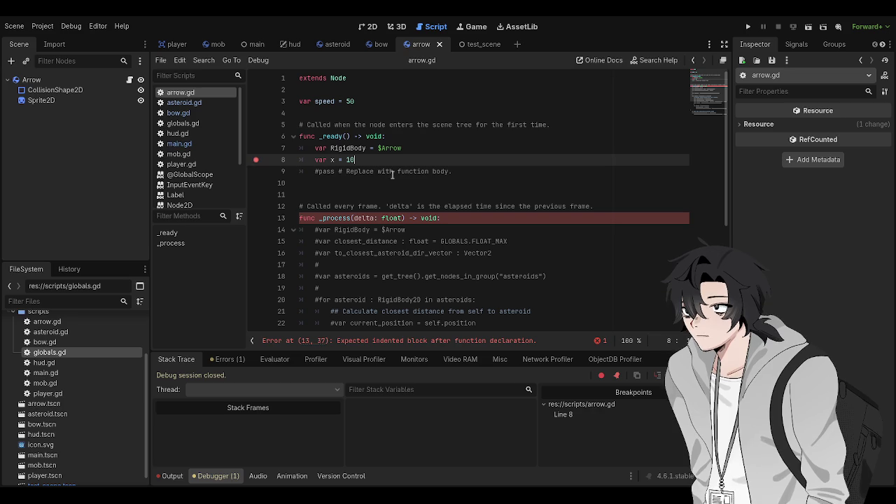
left_click(517, 194)
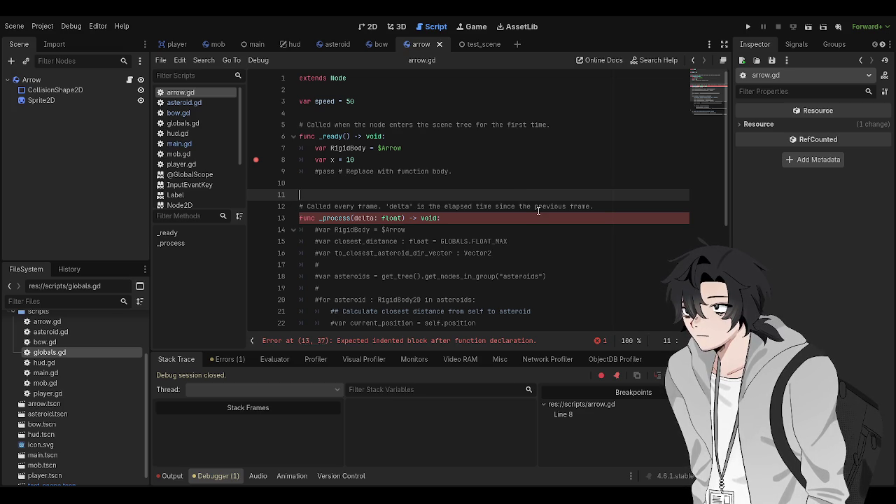
Run with F5, add pass to _process, and rerun to pause at the breakpoint showing RigidBody null.
key("F5")
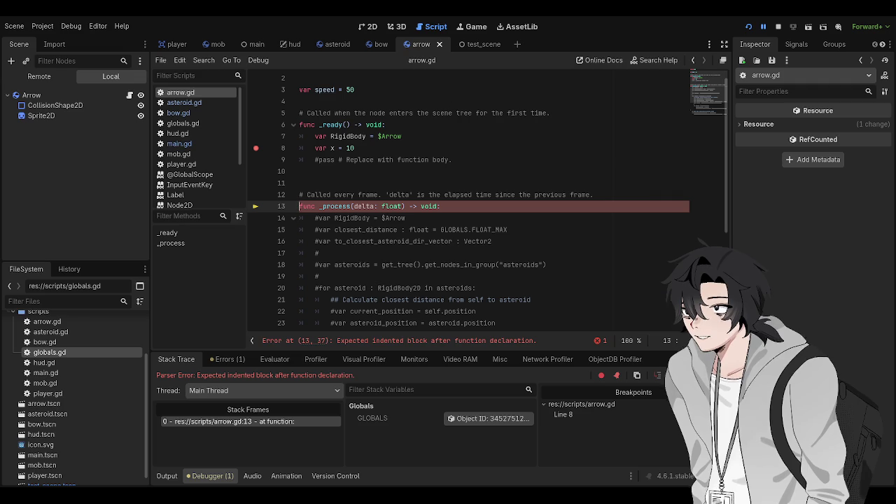
left_click(778, 27)
left_click(458, 203)
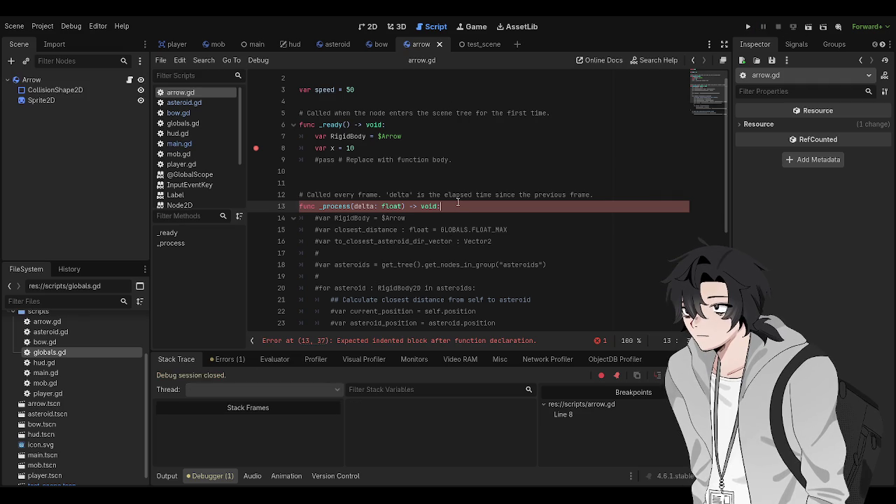
key("Return")
type("pass")
key("F5")
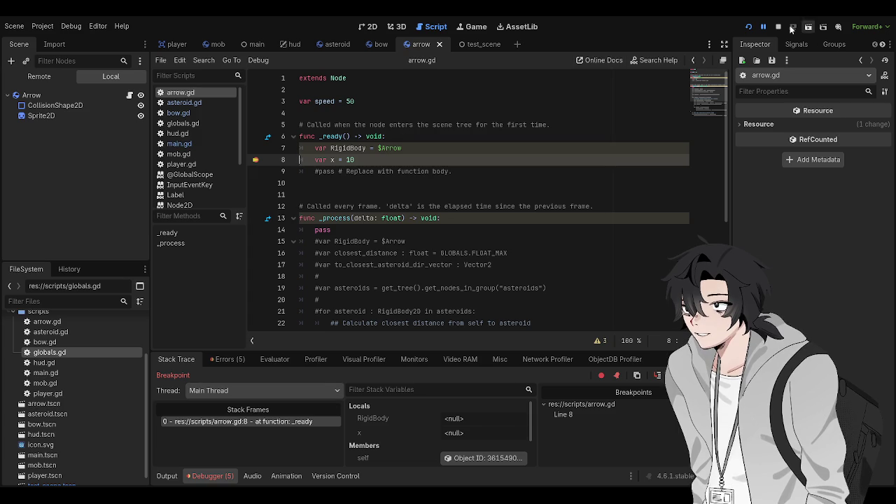
left_click(782, 26)
Look through the player and asteroid scenes and open the main.gd script.
left_click(184, 45)
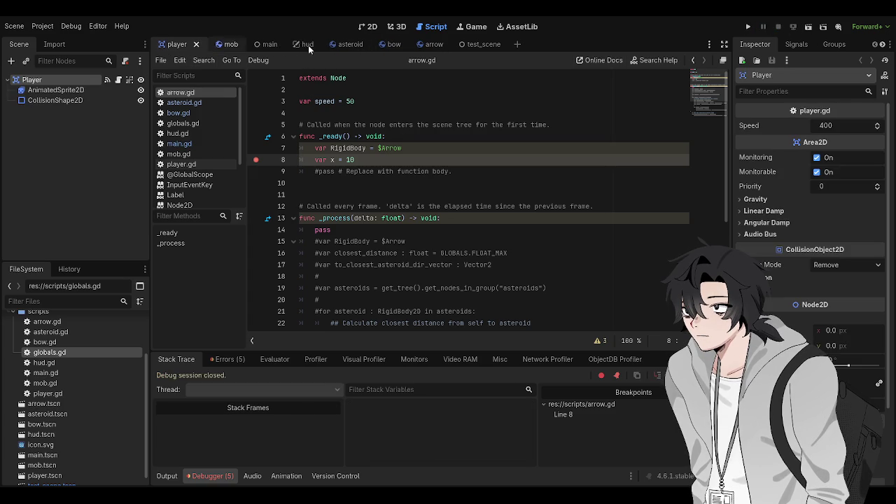
left_click(350, 44)
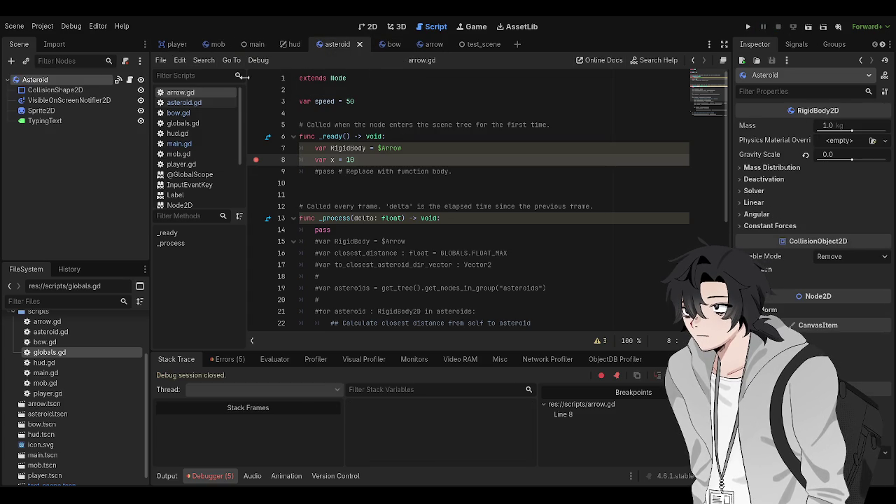
left_click(181, 143)
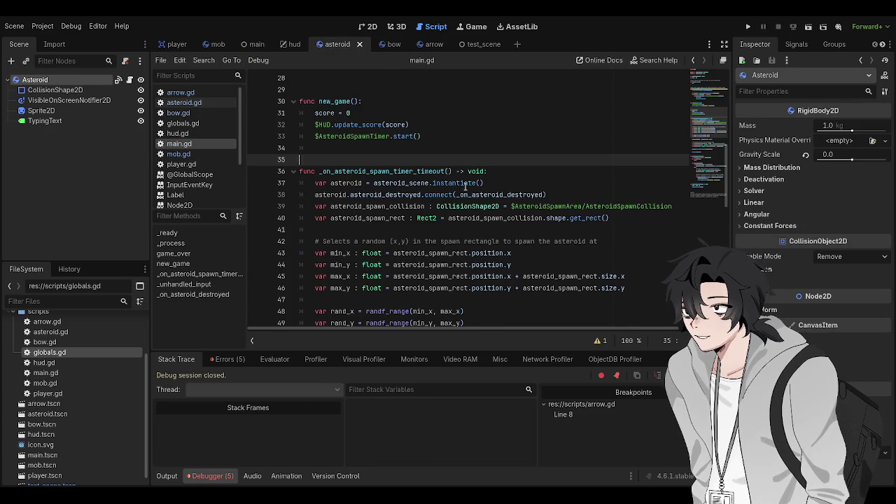
scroll(465, 186, "down", 2)
scroll(465, 186, "up", 3)
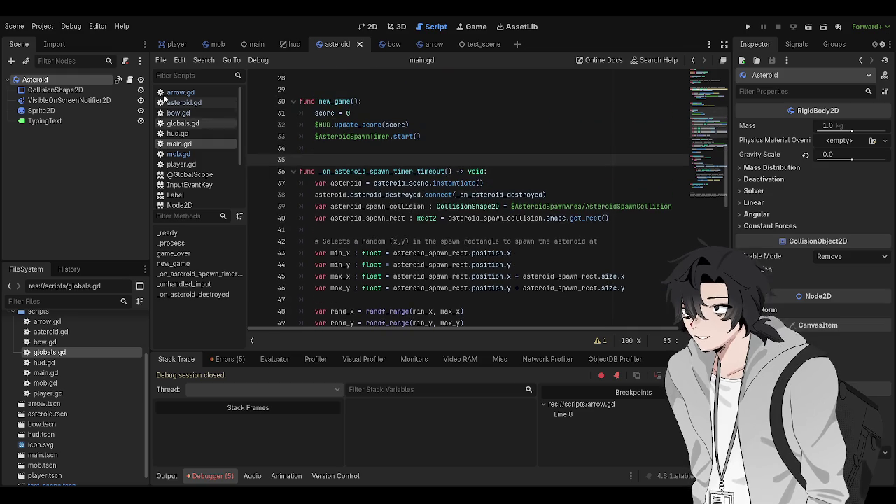
In the Main scene's main.gd, inspect the AsteroidSpawnArea path and the RigidBody2D type.
left_click(255, 44)
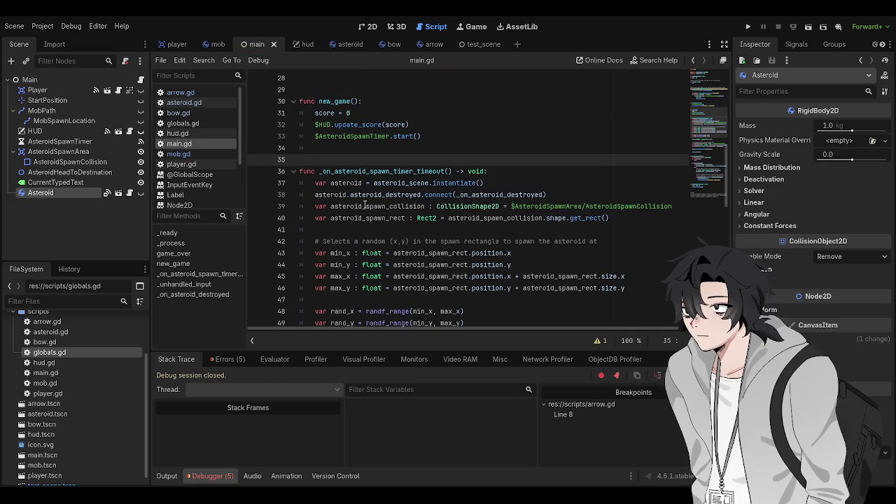
left_click(458, 299)
scroll(455, 269, "up", 2)
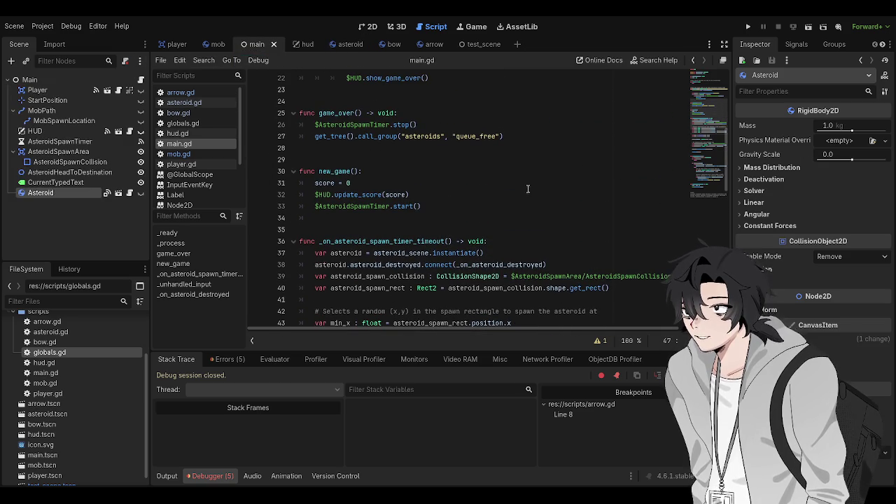
double_click(548, 276)
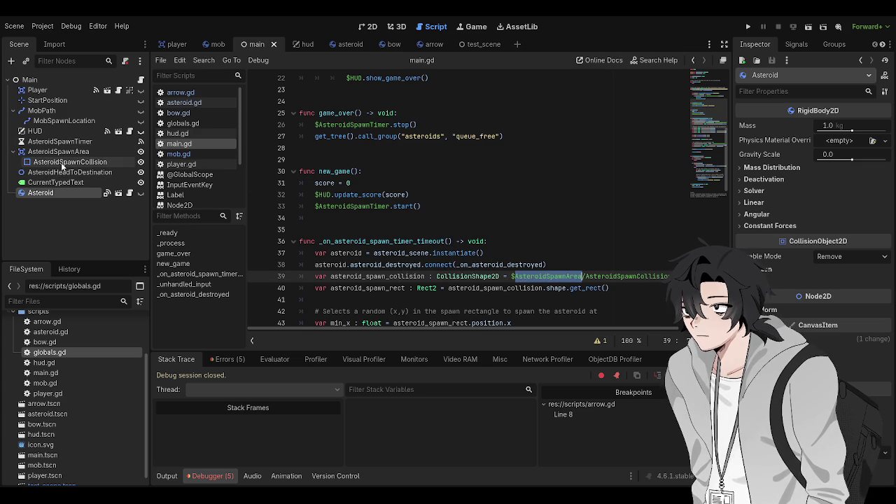
scroll(361, 199, "up", 4)
scroll(361, 199, "up", 3)
double_click(395, 154)
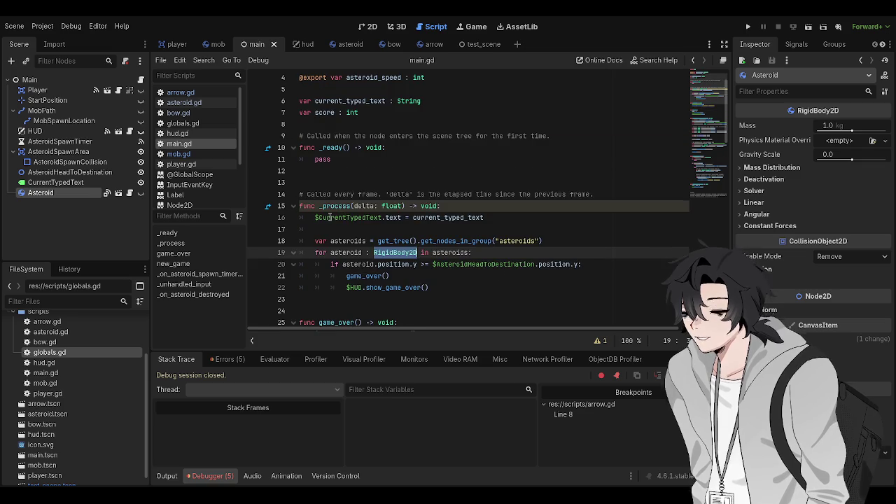
Switch to the Arrow scene and open arrow.gd in the script editor.
left_click(330, 217)
scroll(330, 217, "up", 1)
scroll(392, 140, "down", 10)
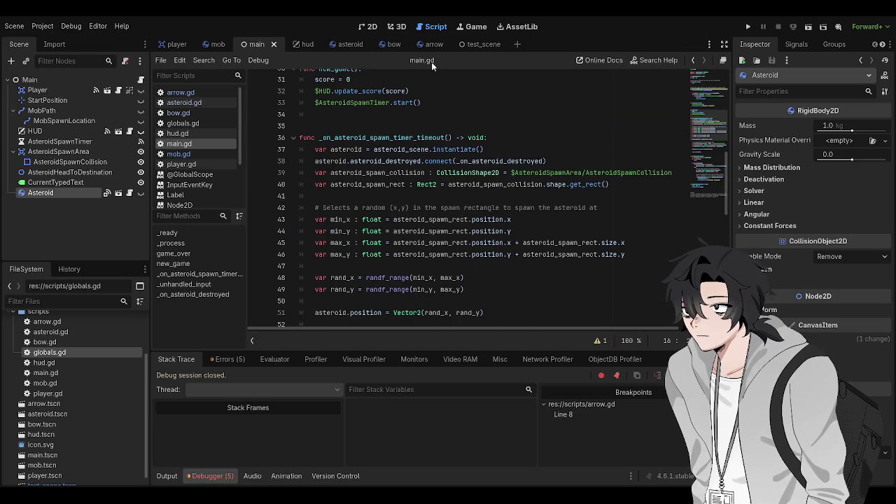
left_click(433, 44)
left_click(182, 92)
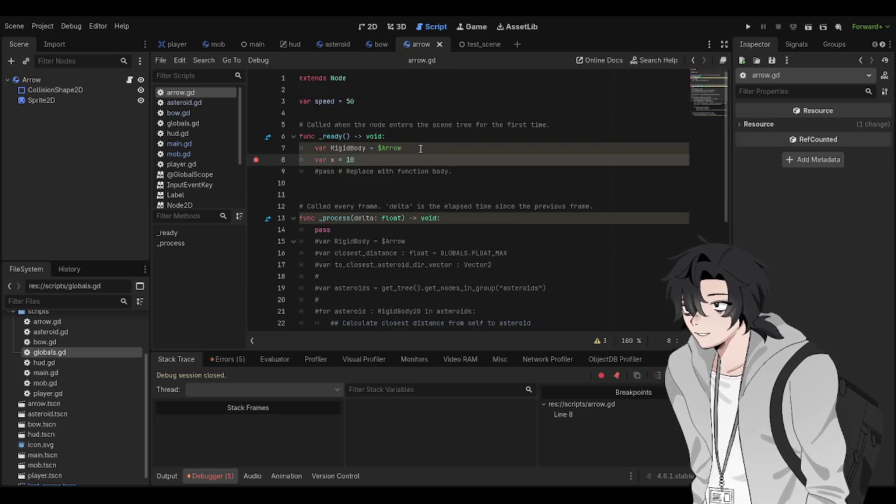
Add var CollisionShape = $CollisionShape2D below the RigidBody line in _ready and save.
left_click(398, 148)
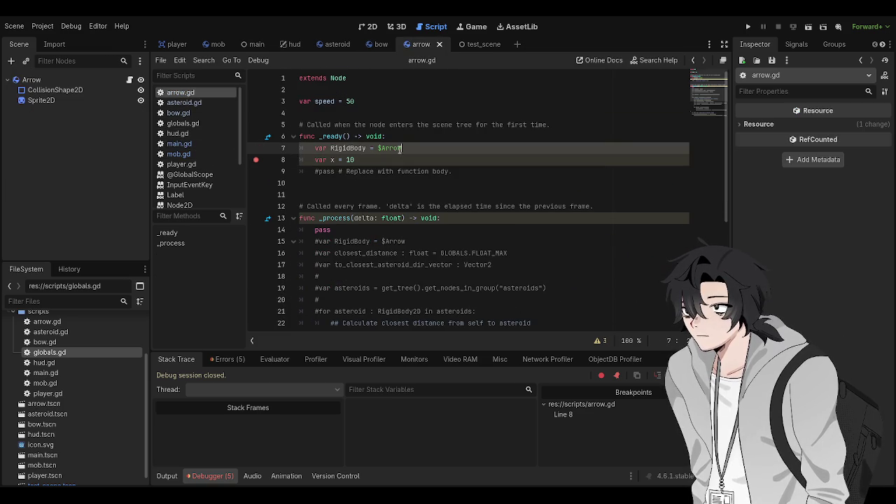
triple_click(397, 149)
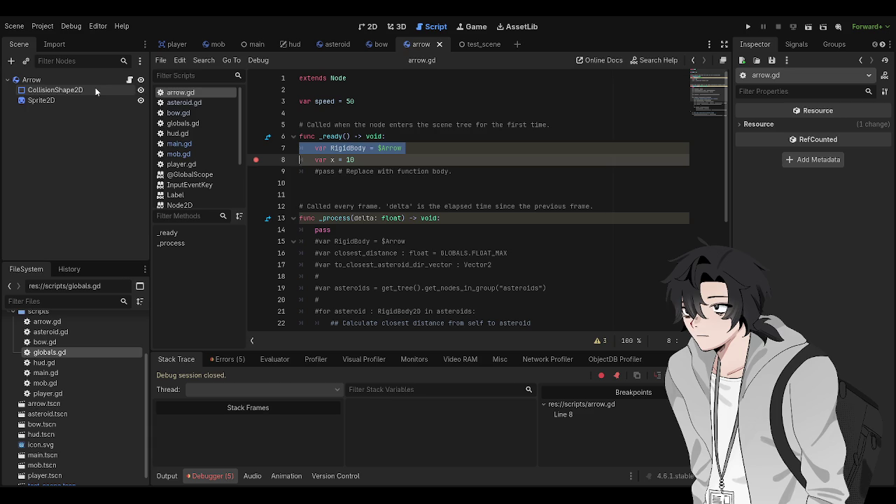
left_click(424, 147)
key("Return")
type("var Colli")
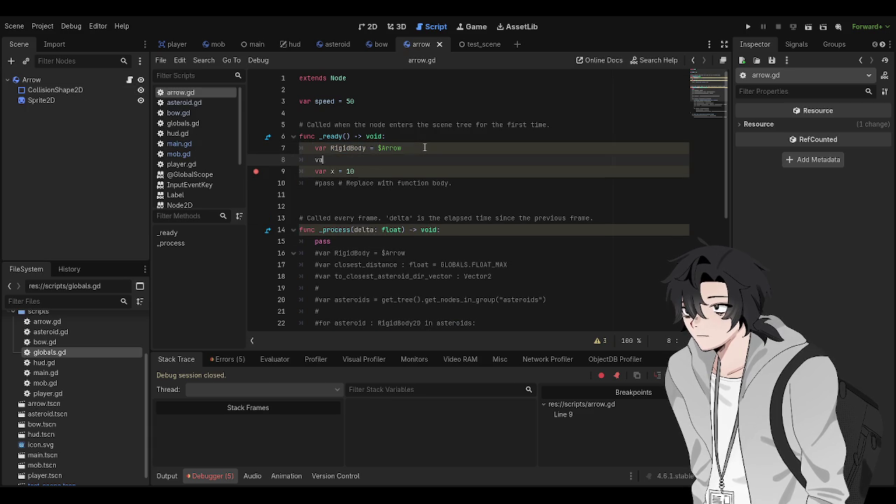
key("BackSpace")
key("BackSpace")
key("BackSpace")
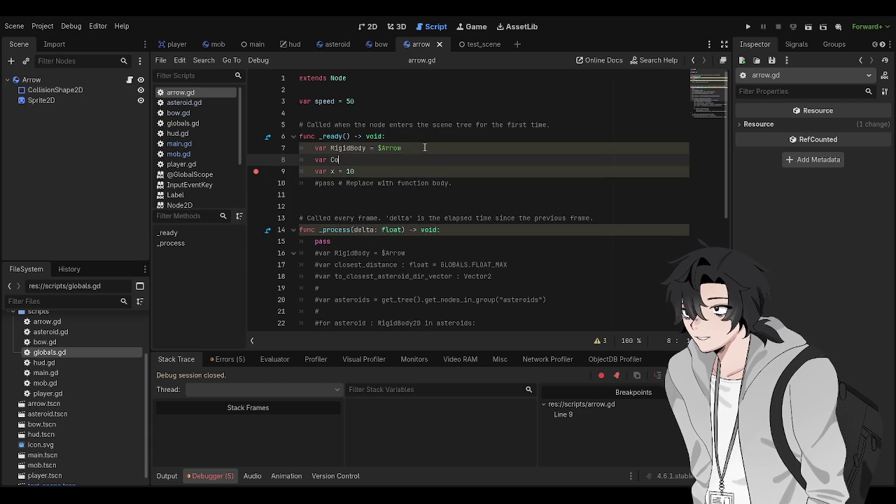
type("llision")
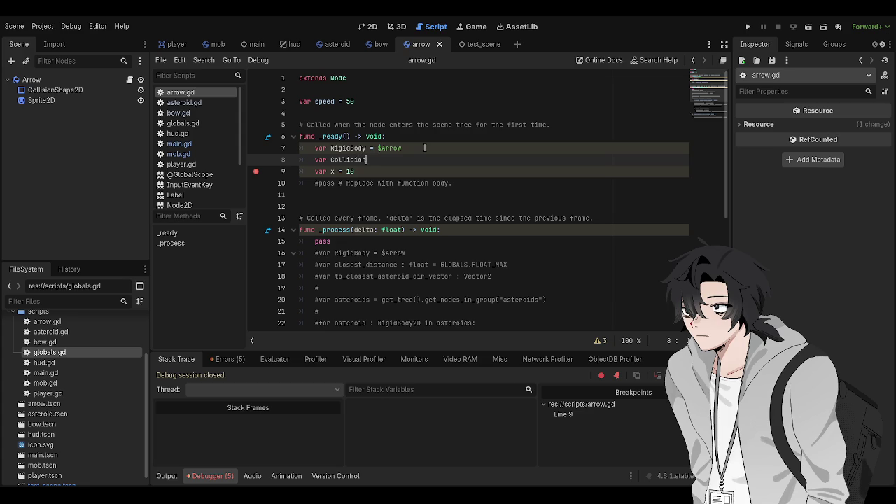
type("Shape = $CollisionShape2D")
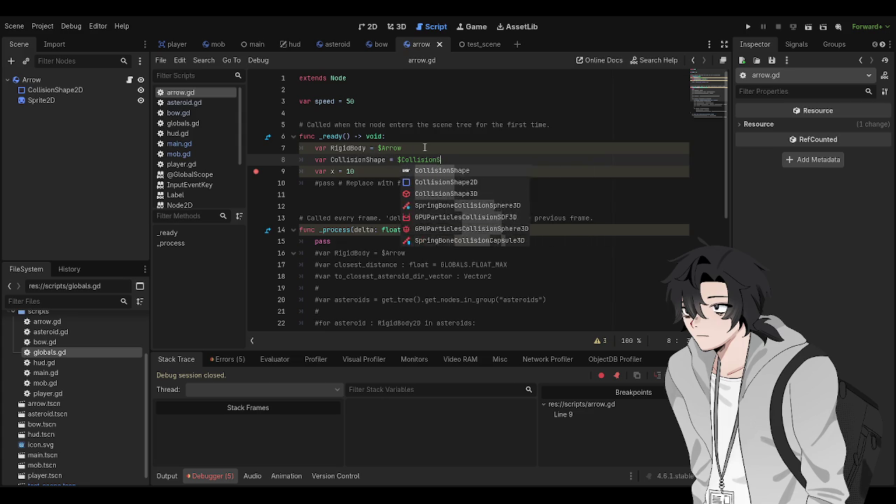
key("ctrl+s")
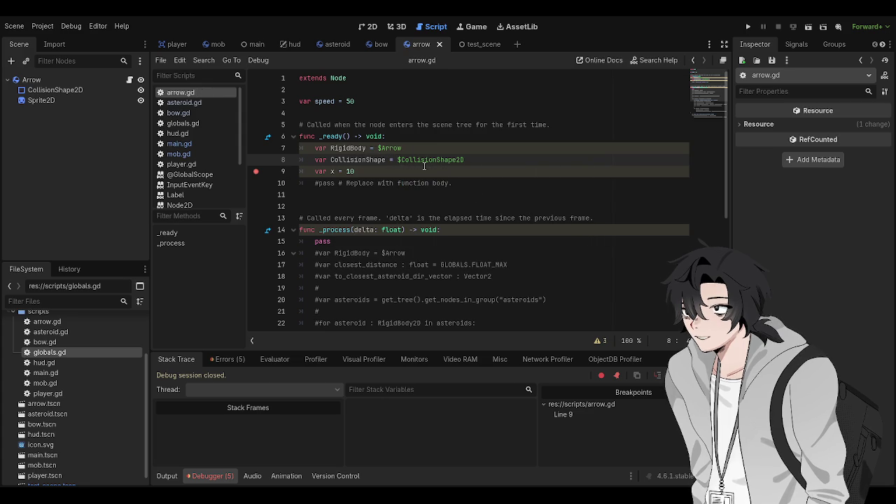
Run to the breakpoint to check the locals, stop, and delete the three test lines.
key("F6")
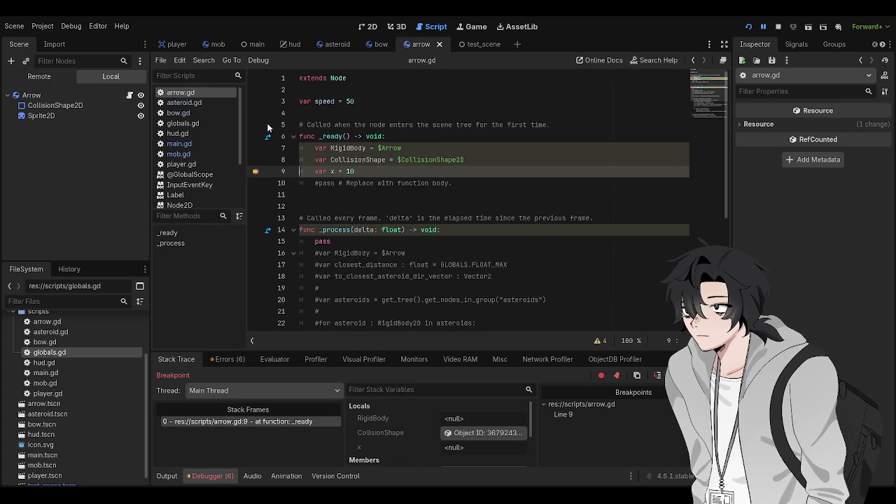
left_click(778, 26)
key("End")
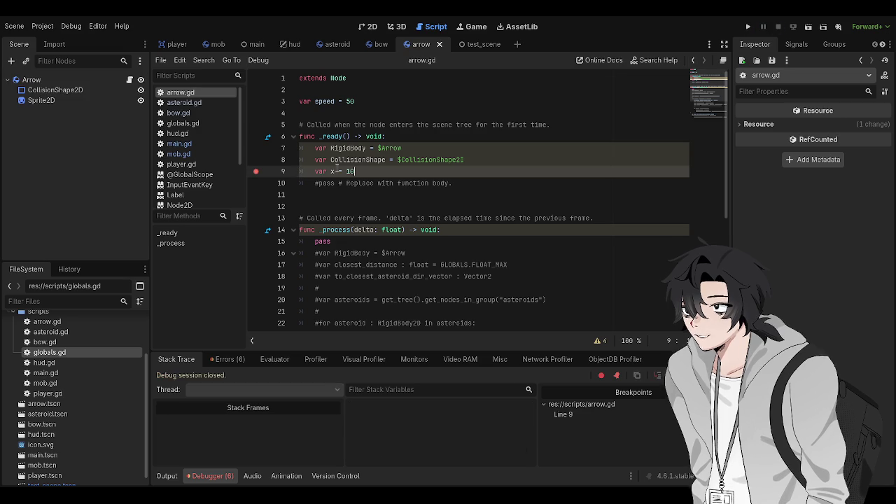
key("shift+Home")
key("shift+Up")
key("shift+Up")
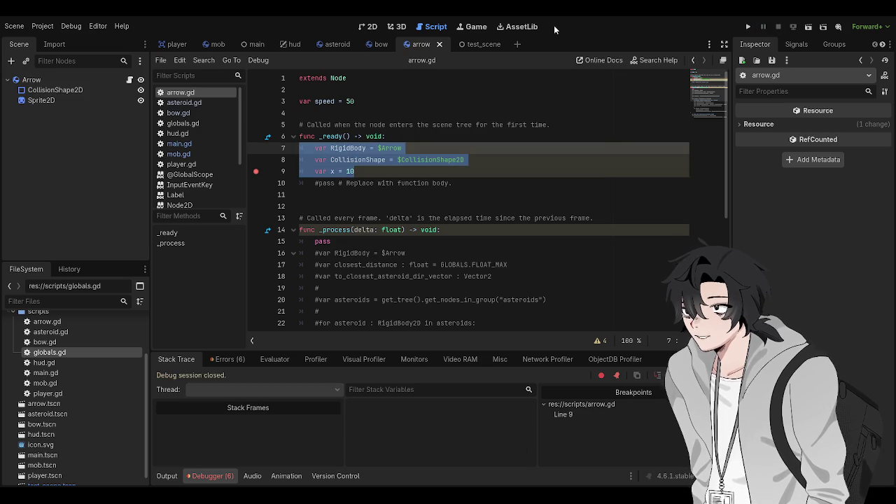
key("BackSpace")
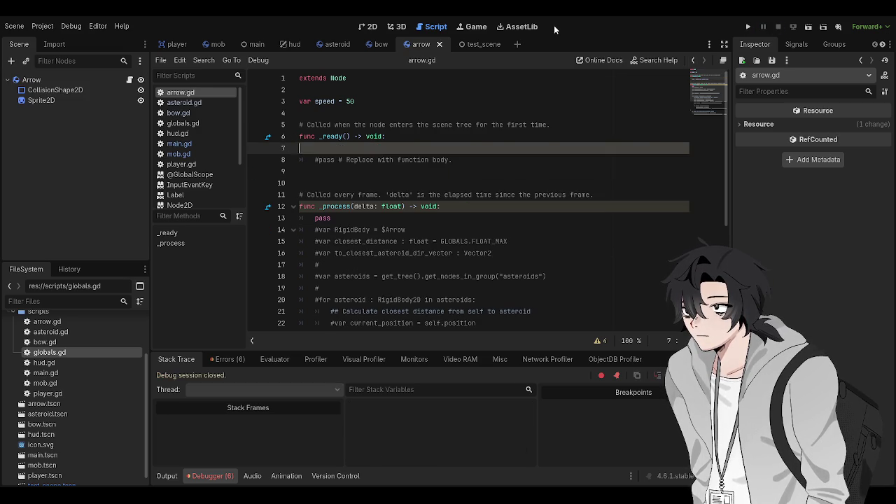
Remove the leftover empty line and uncomment the '#pass' placeholder in _ready.
key("Down")
key("ctrl+k")
key("BackSpace")
key("BackSpace")
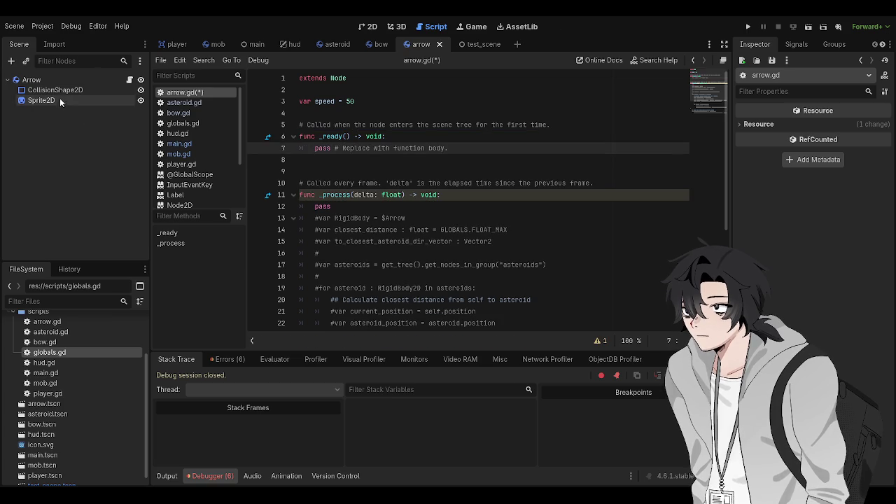
left_click(401, 183)
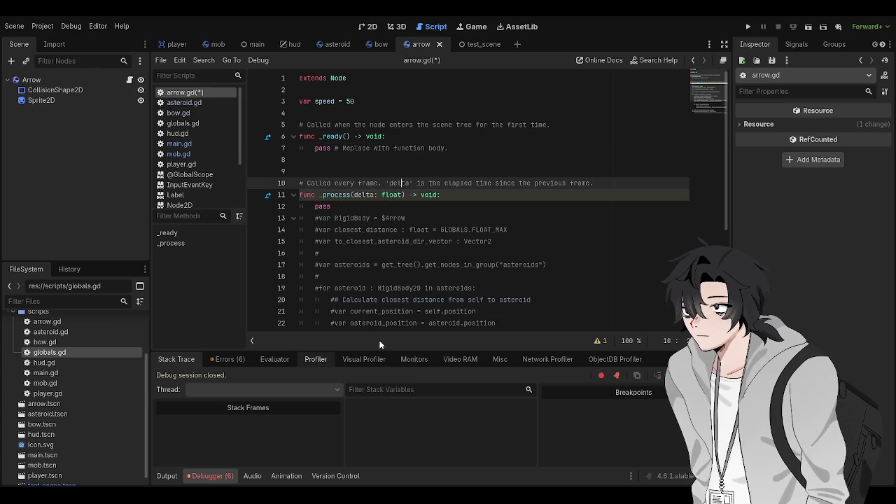
left_click(417, 232)
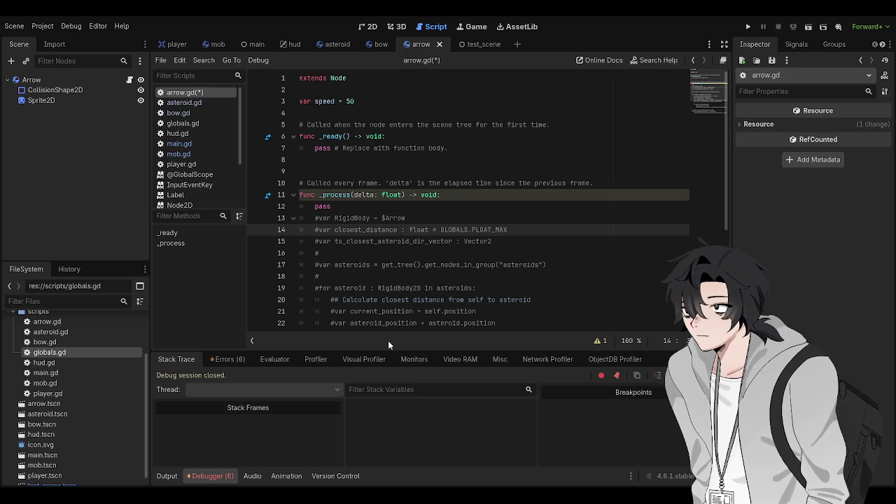
Delete pass from _process, uncomment lines 12–31 with Ctrl+K, and save arrow.gd.
scroll(371, 186, "down", 1)
triple_click(360, 171)
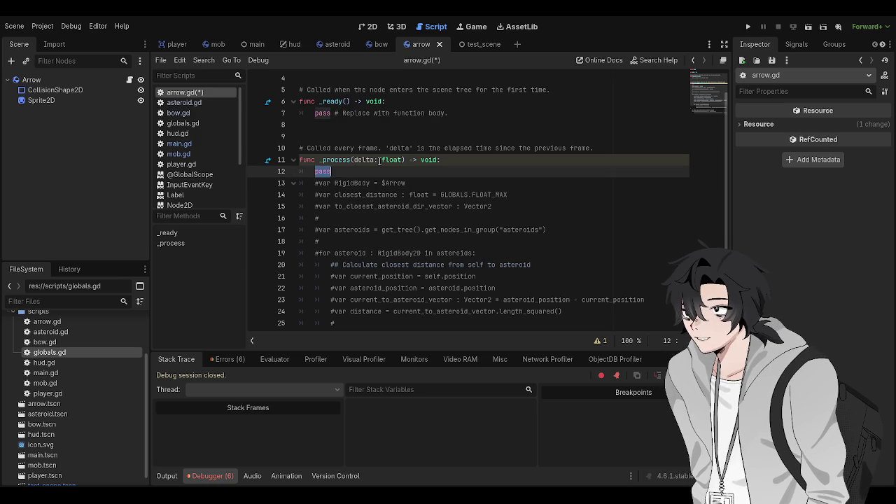
key("BackSpace")
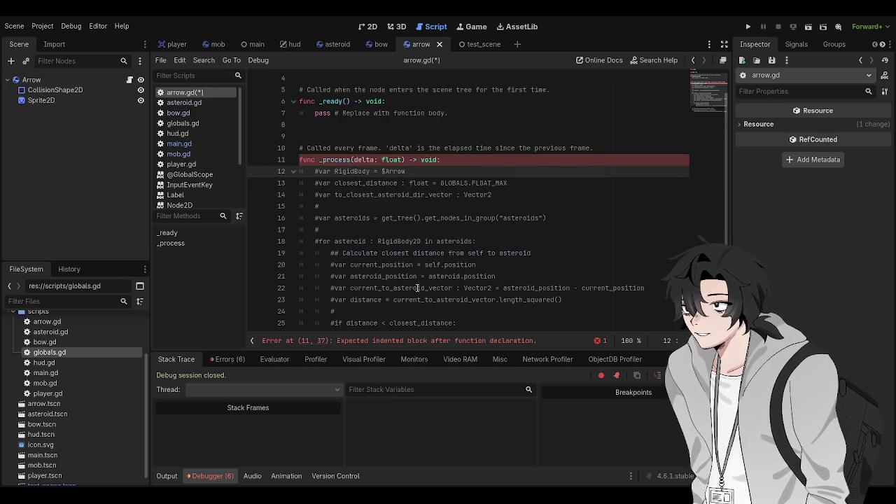
scroll(418, 288, "down", 5)
left_click(593, 276)
mouse_move(593, 277)
left_mouse_down()
mouse_move(308, 201)
mouse_move(298, 165)
left_mouse_up()
key("ctrl+k")
left_click(378, 231)
key("ctrl+s")
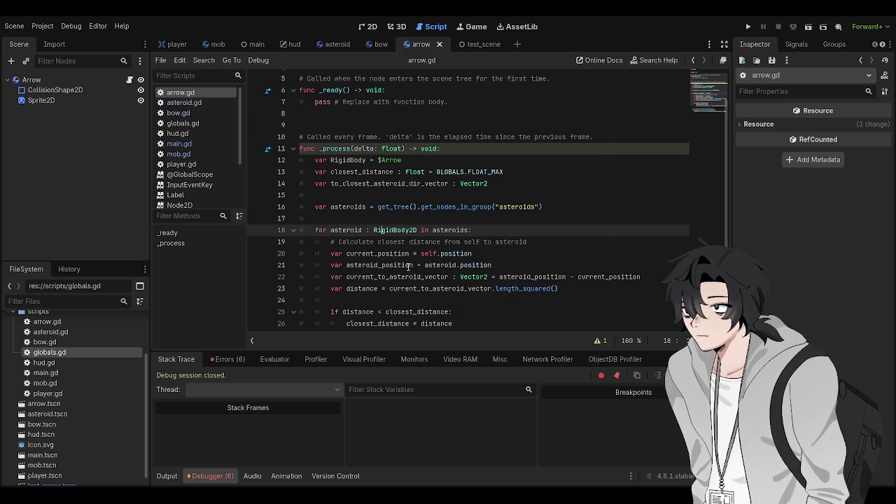
Replace $Arrow on line 12 with position and save.
left_click(412, 265)
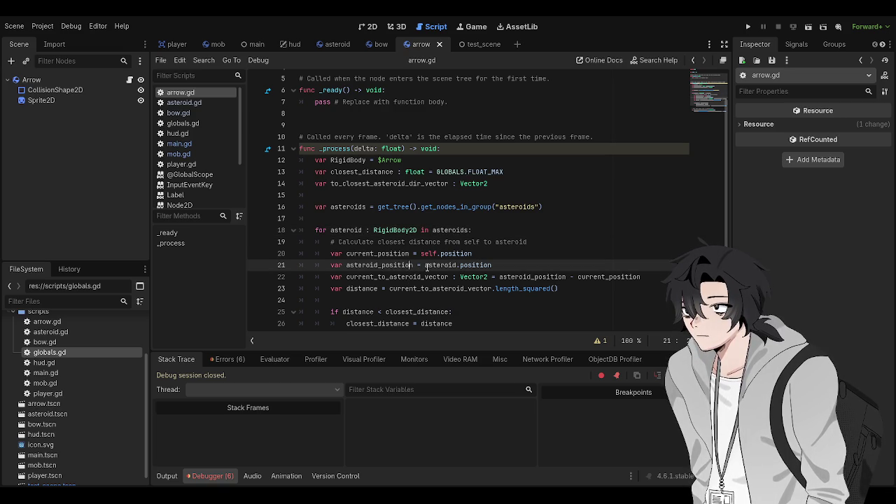
left_click(420, 186)
left_click(395, 170)
double_click(392, 160)
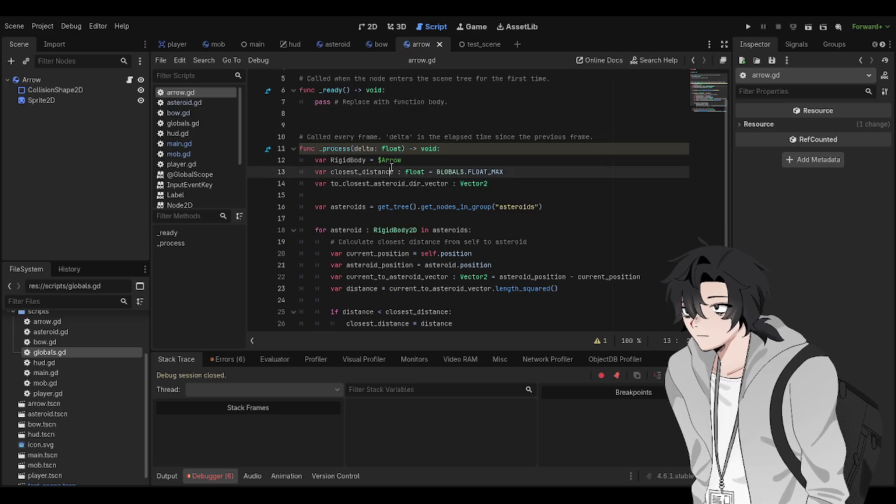
scroll(493, 202, "down", 2)
scroll(493, 201, "up", 2)
type("position")
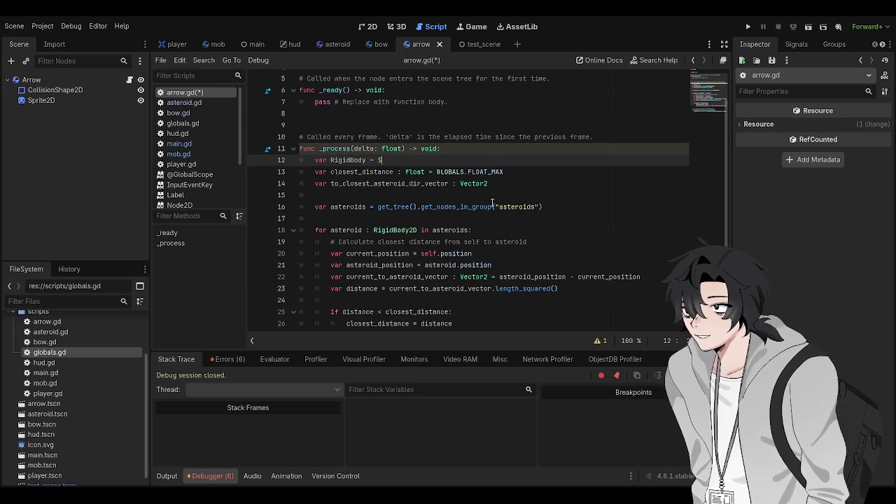
key("ctrl+s")
Change that word to self and cut the RigidBody declaration line, then save.
key("Escape")
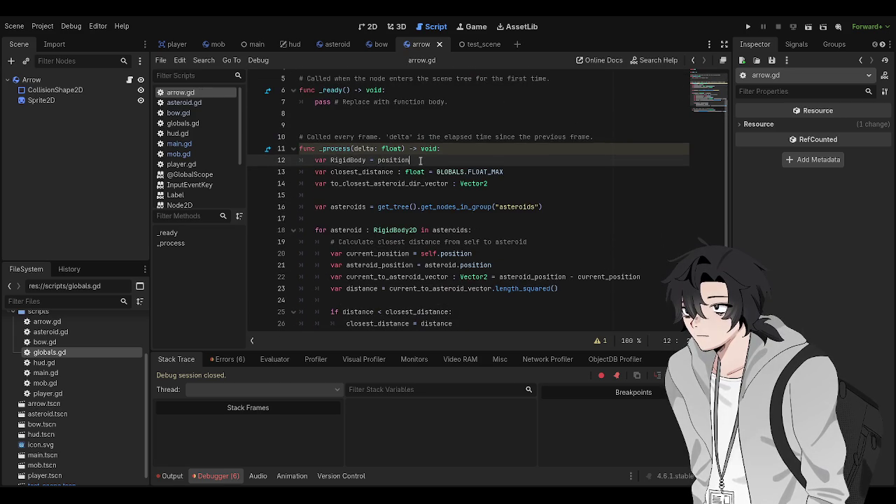
key("ctrl+BackSpace")
type("self")
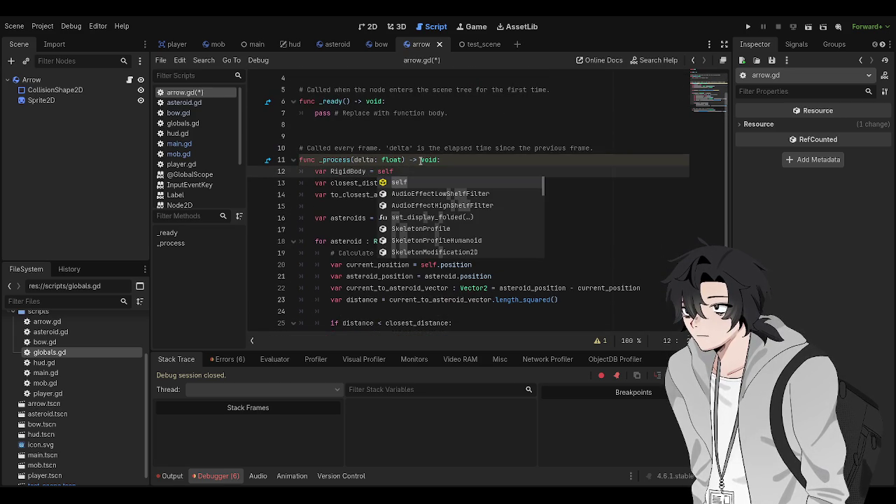
key("Escape")
type(": Rigid")
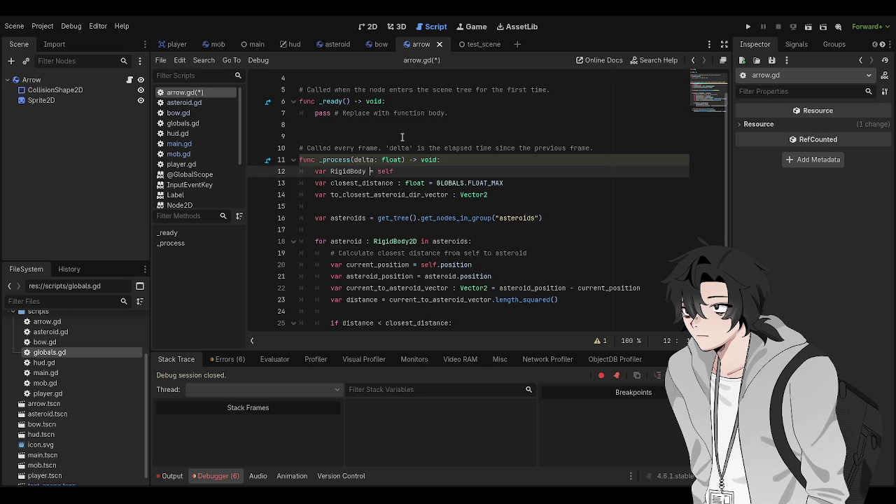
key("Escape")
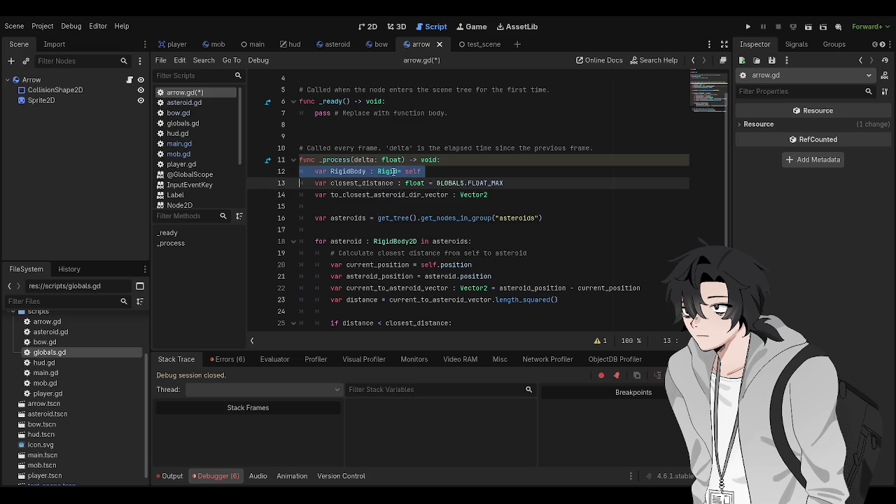
key("ctrl+x")
key("ctrl+s")
Change RigidBody on line 30 to self so it calls self.apply_central_force.
left_click(366, 265)
double_click(353, 288)
type("self.apply_central_force(to_closest_asteroid_dir_vector * speed")
key("ctrl+s")
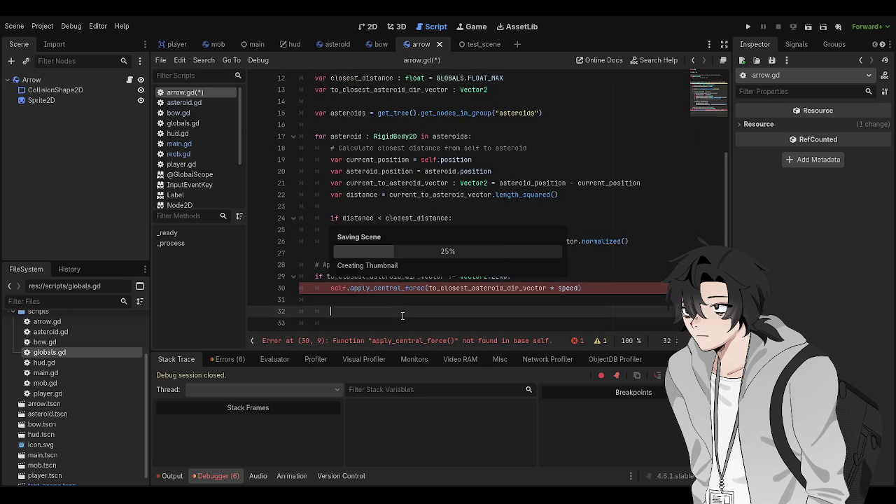
double_click(394, 288)
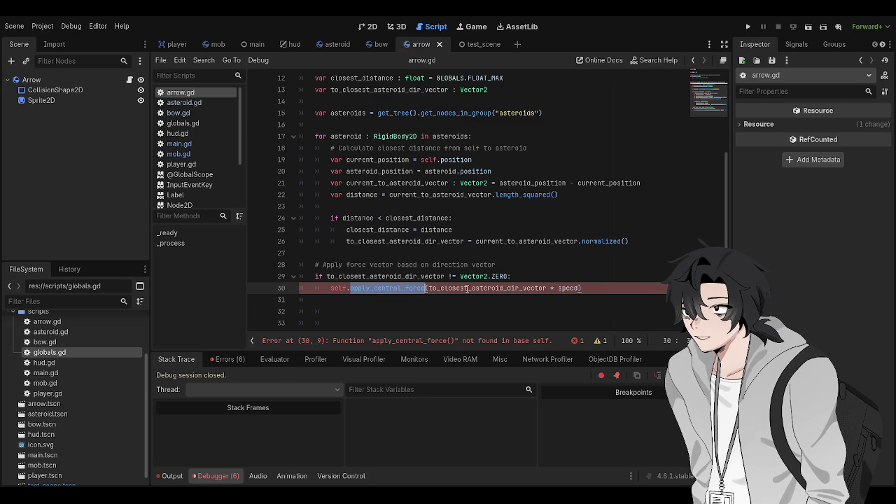
Retype apply in the line-30 call and select the Arrow node to view its properties.
type("apply")
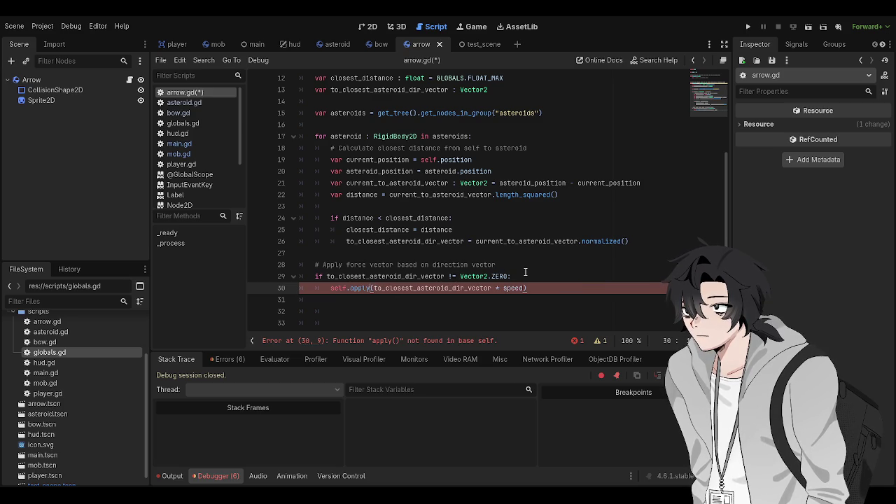
left_click(526, 276)
scroll(191, 169, "down", 2)
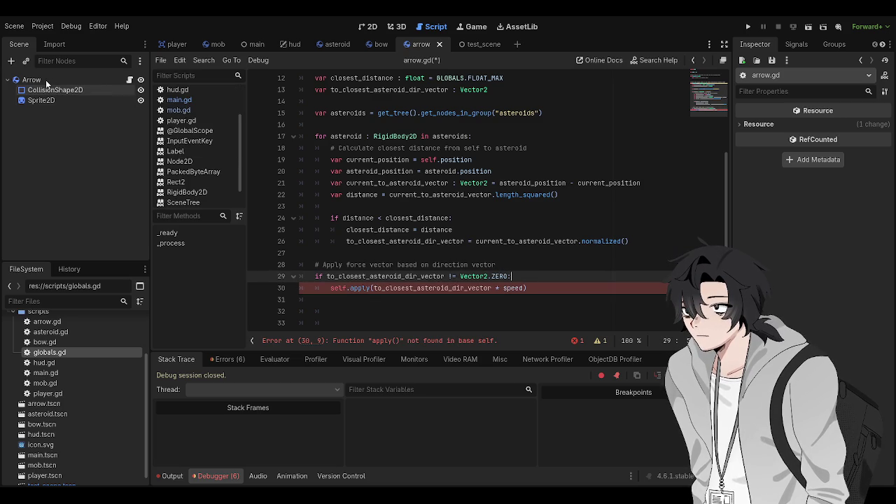
left_click(46, 80)
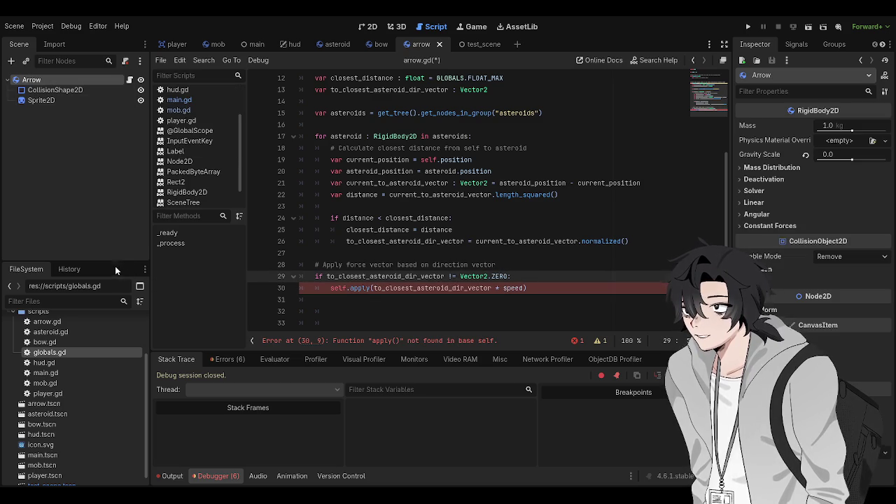
Open the RigidBody2D reference and jump to the apply_central_force method description.
left_click(360, 288, "ctrl")
scroll(479, 281, "down", 10)
scroll(443, 240, "down", 5)
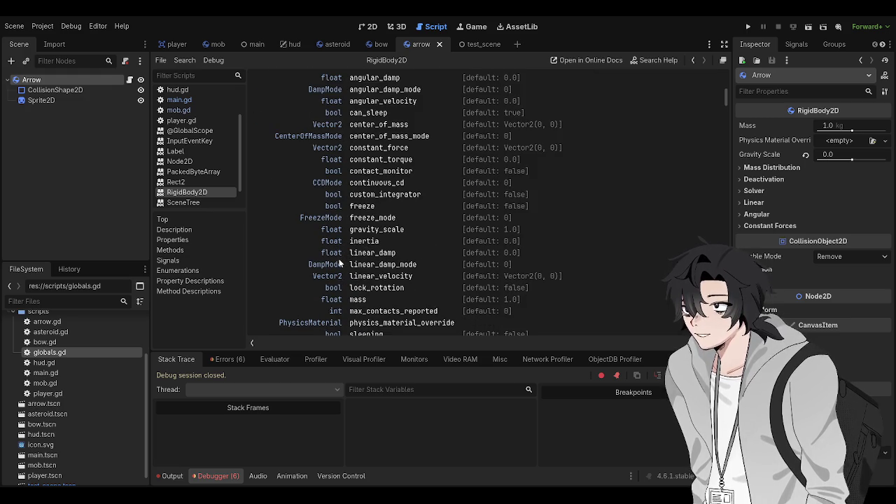
scroll(341, 262, "down", 4)
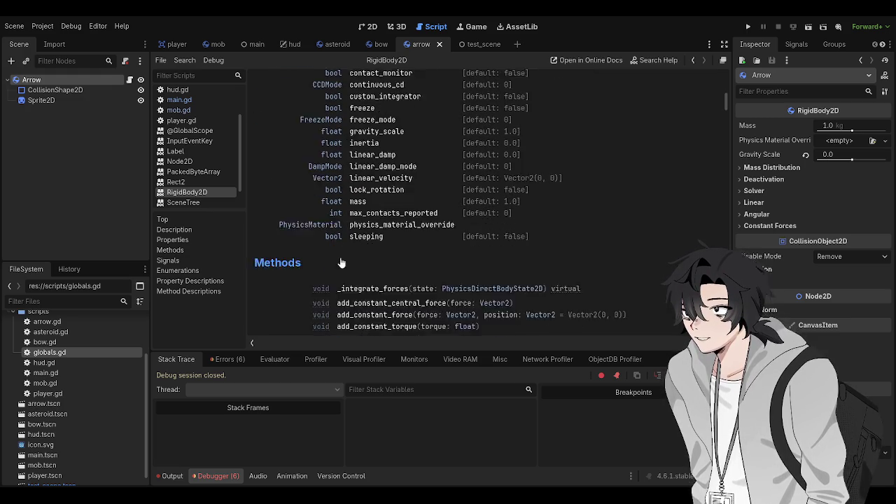
scroll(401, 249, "up", 3)
scroll(432, 232, "down", 6)
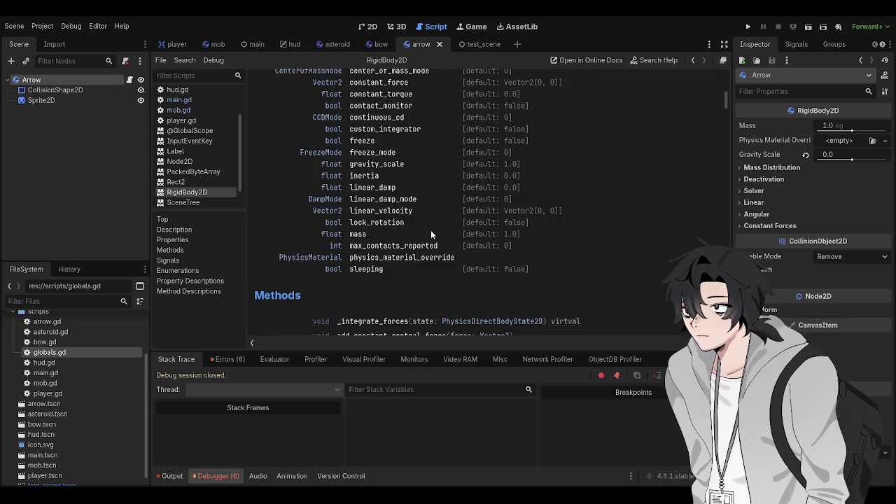
scroll(427, 227, "down", 2)
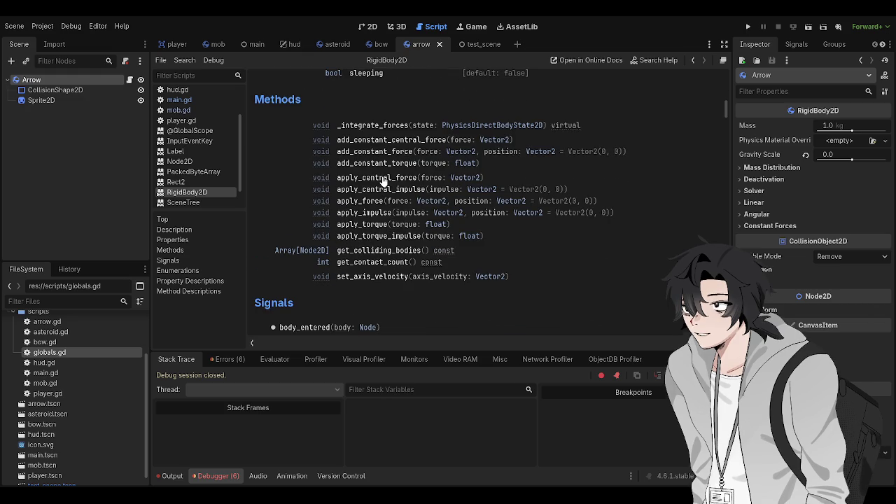
left_click(400, 177)
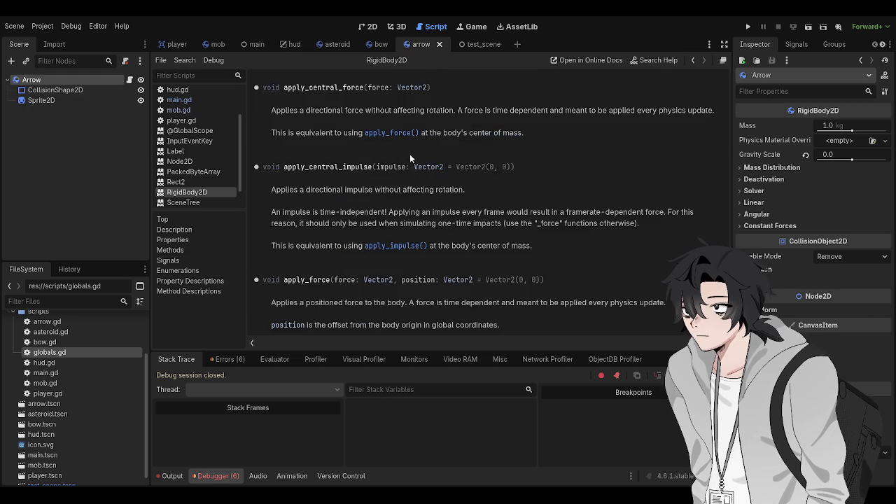
scroll(400, 172, "up", 1)
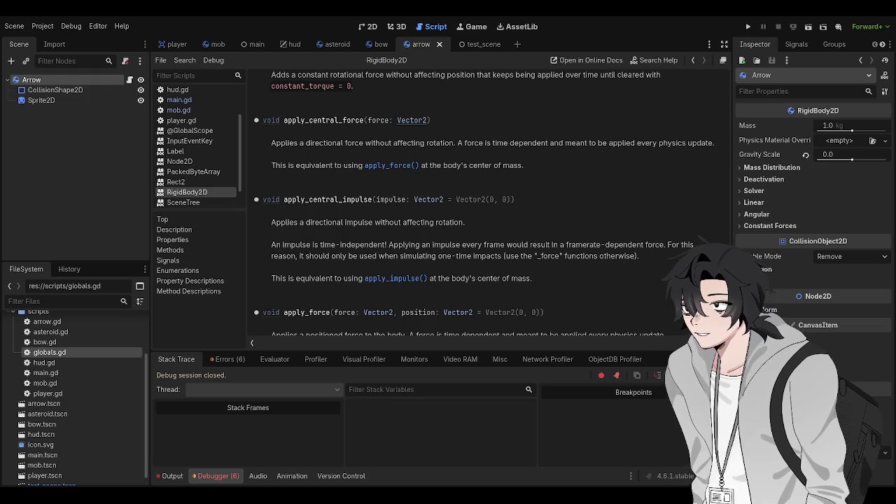
Back in arrow.gd, insert var RigidBody : RigidBody2D = self at the top of _process and save.
key("alt+Left")
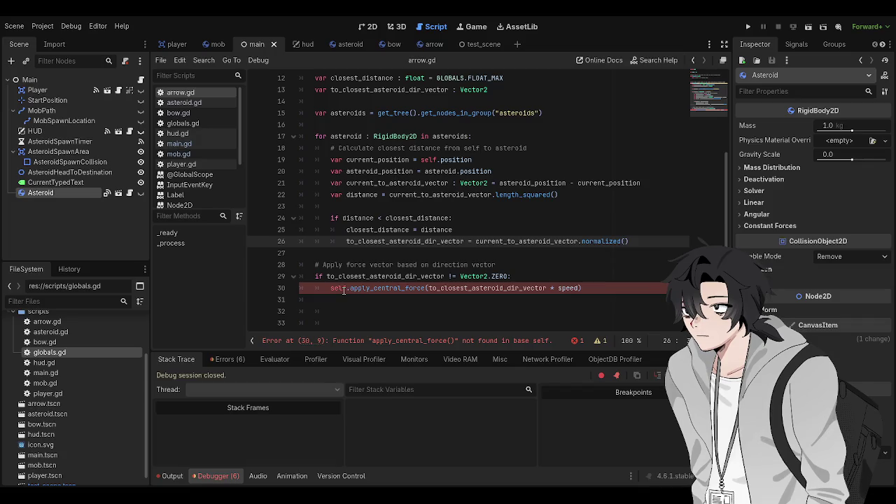
left_click(522, 276)
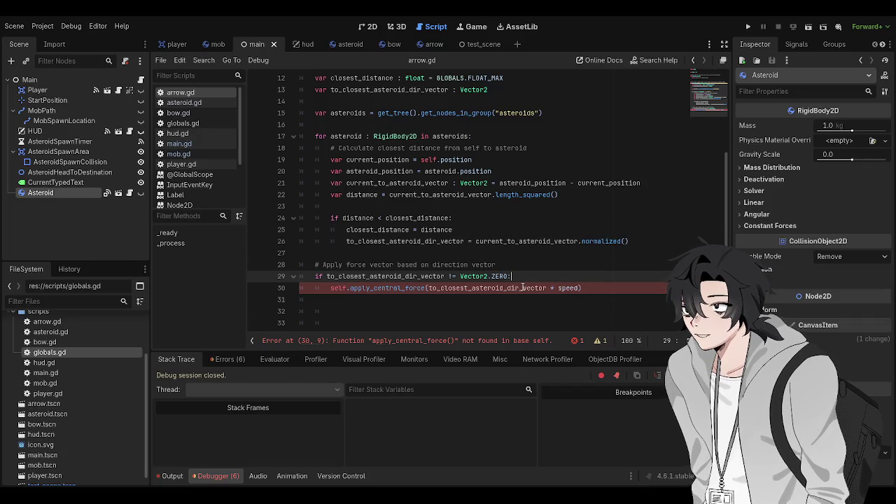
scroll(504, 231, "up", 3)
left_click(493, 176)
key("Return")
type("var RigidBody : RigidBody2D = self")
key("ctrl+s")
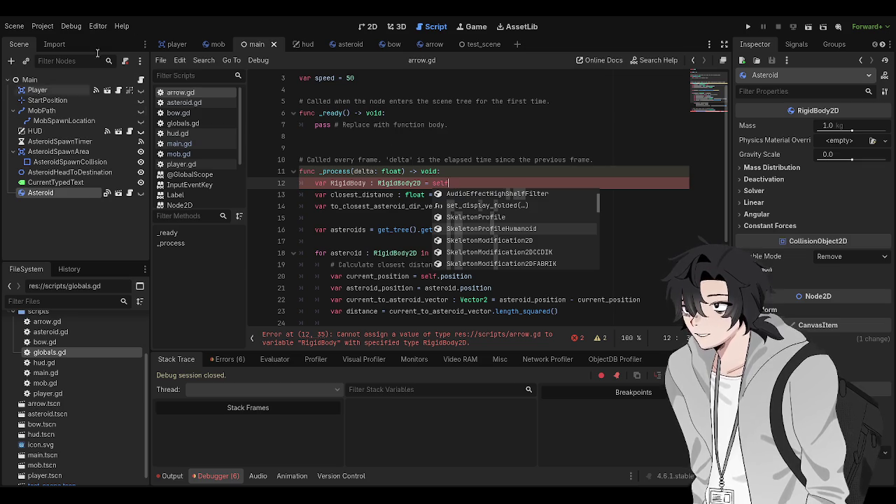
mouse_move(355, 47)
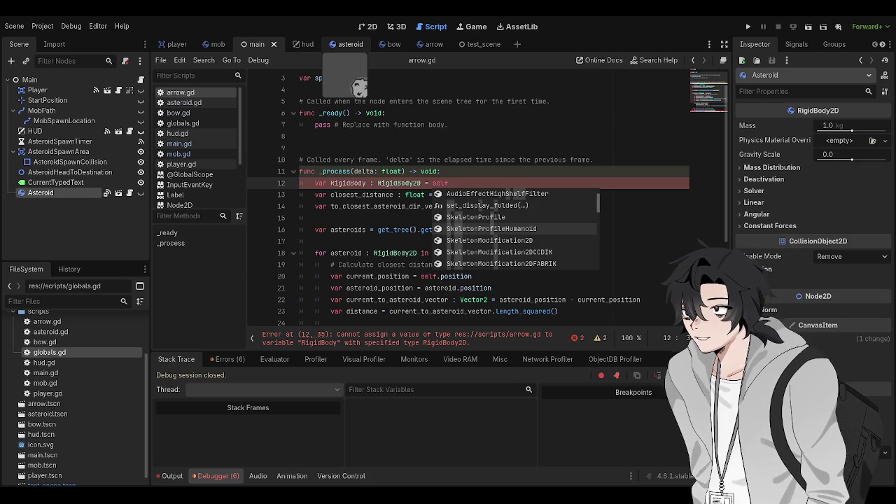
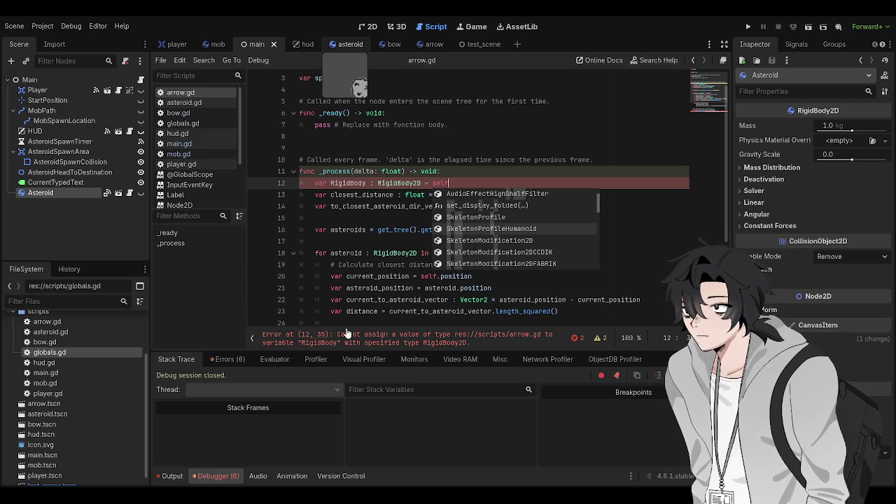
Delete the unneeded RigidBody variable declaration on line 12 of arrow.gd.
left_click(382, 183)
triple_click(384, 183)
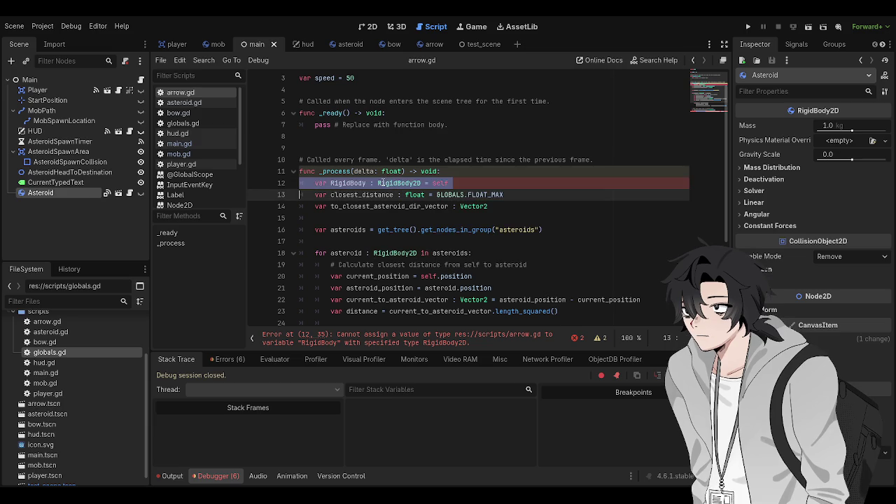
triple_click(389, 183)
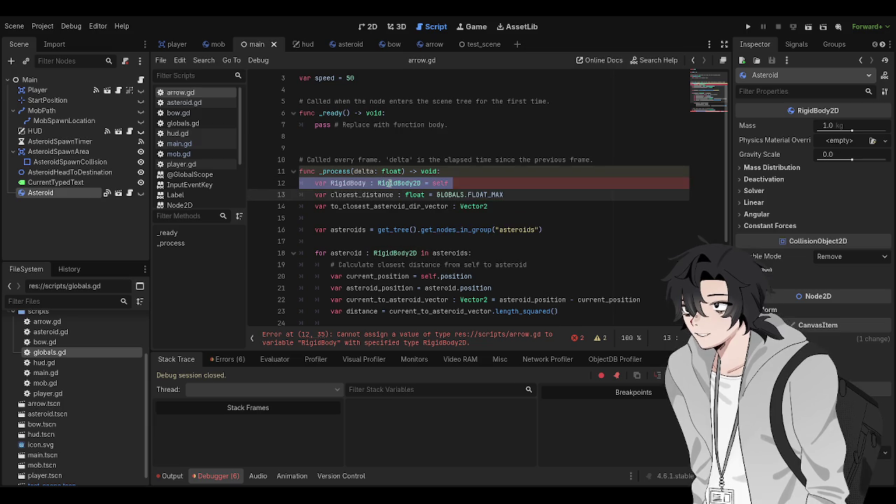
key("BackSpace")
Remove the 'self.' prefix from apply_central_force on line 30 and save the script.
scroll(378, 250, "down", 1)
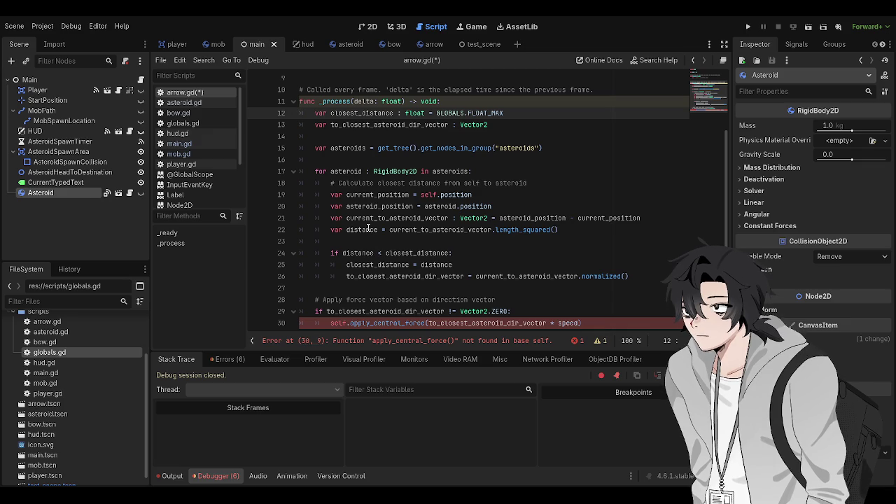
scroll(366, 224, "down", 2)
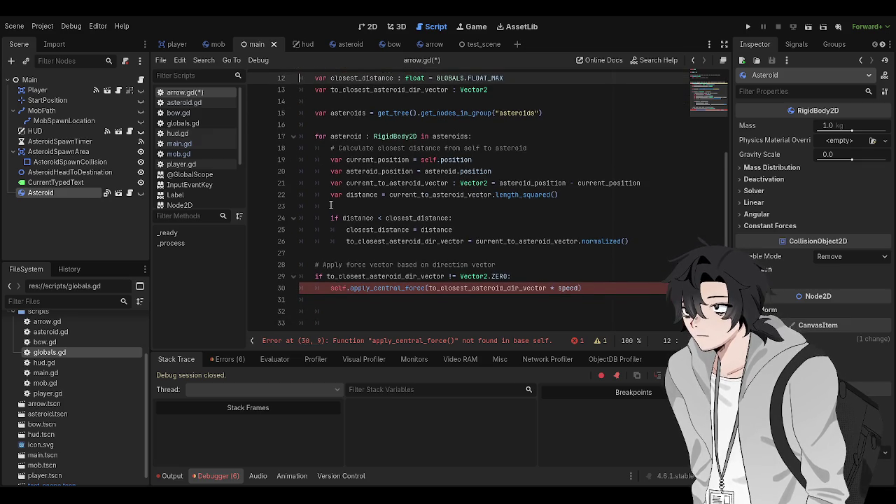
scroll(331, 205, "down", 1)
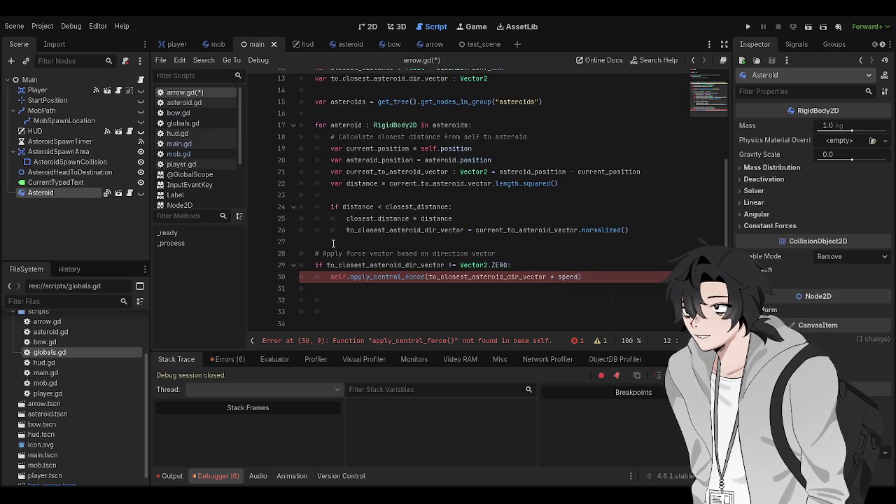
left_click(350, 277)
key("BackSpace")
key("BackSpace")
key("BackSpace")
key("ctrl+s")
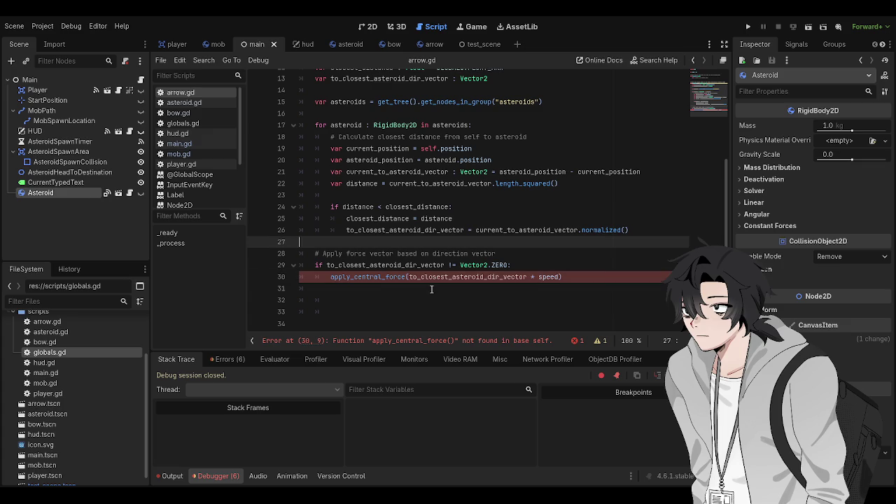
Check the error message, then run the game with F5 to test the arrow.
double_click(469, 341)
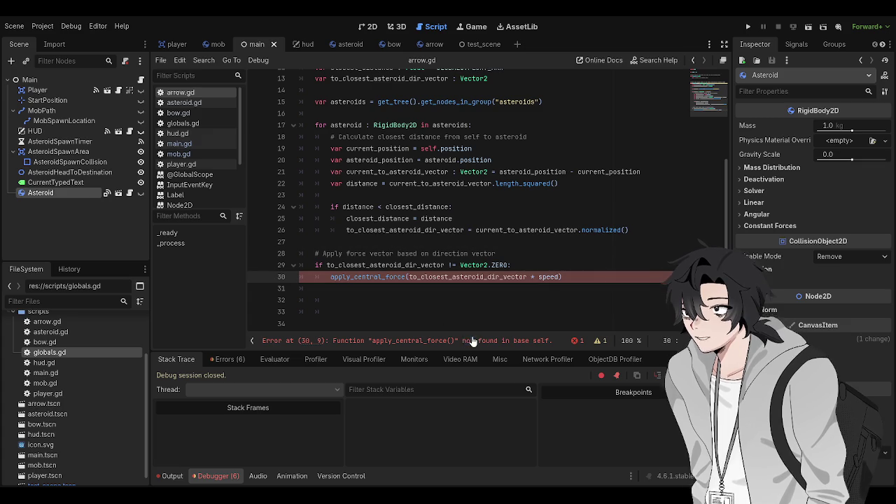
left_click(523, 213)
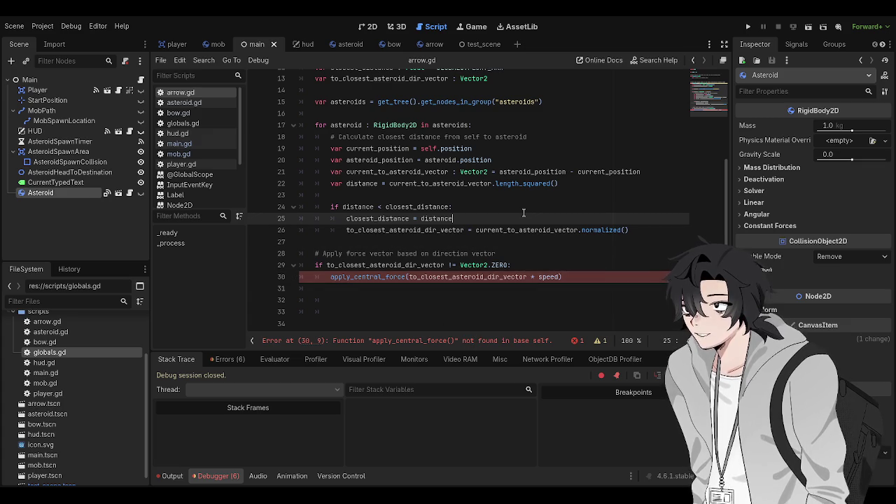
scroll(524, 213, "up", 4)
key("F5")
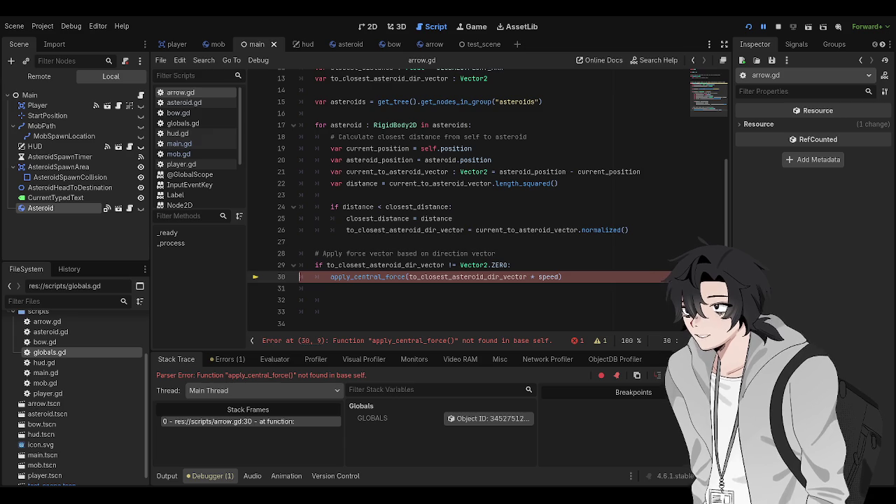
Scroll back to the _ready function in arrow.gd after the line 30 apply_central_force parser error.
scroll(420, 176, "up", 4)
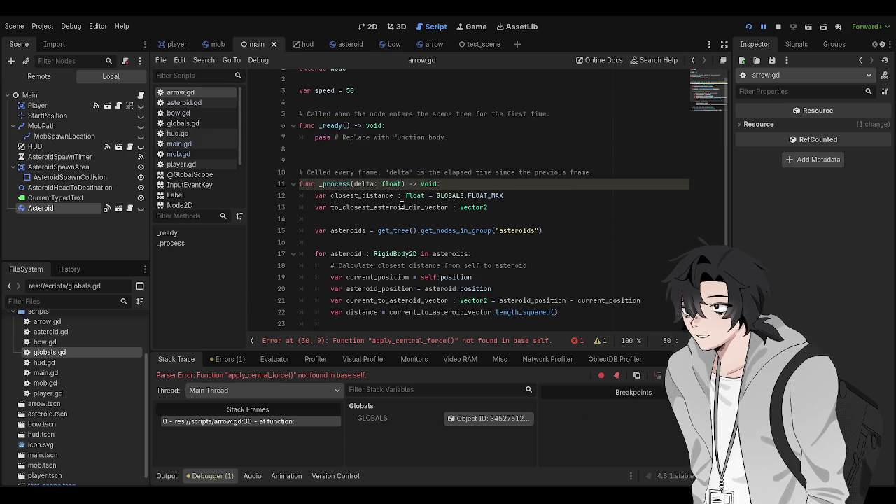
left_click(418, 148)
After checking the arrow scene's node type, make arrow.gd extend RigidBody2D and save.
key("Up")
key("Up")
key("Up")
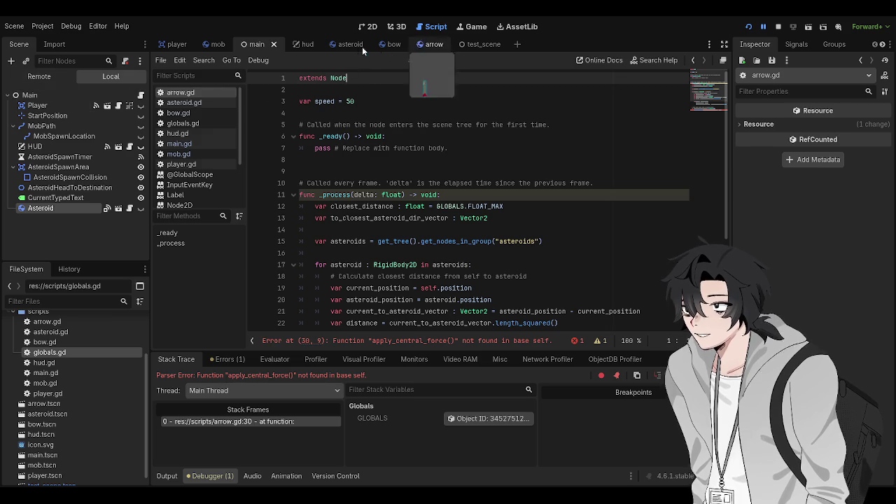
left_click(433, 44)
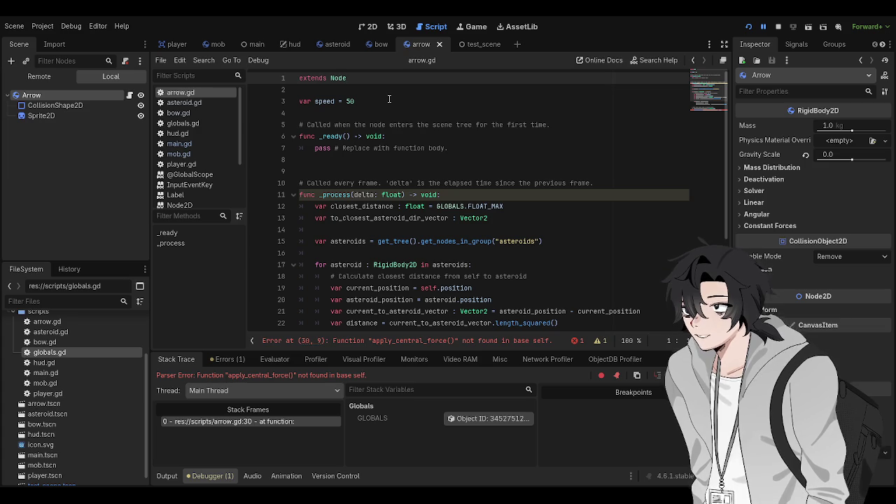
key("BackSpace")
key("BackSpace")
key("BackSpace")
type("RigidBody2D")
key("ctrl+s")
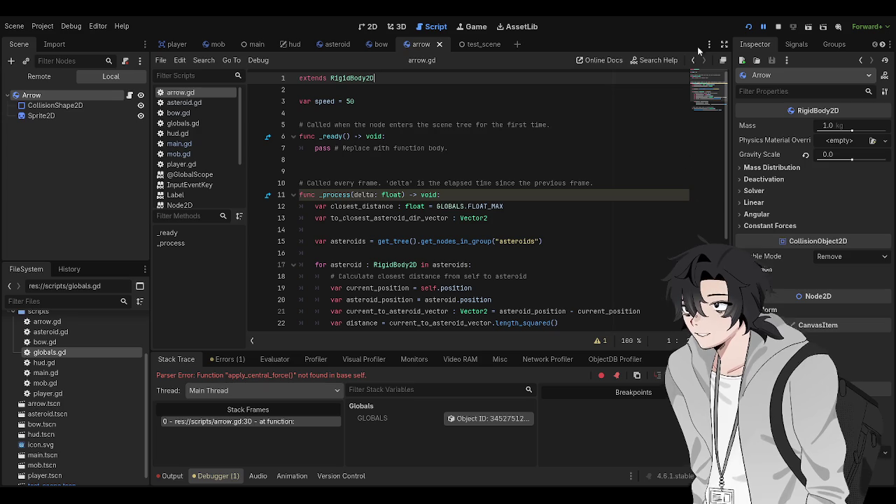
Stop the running game and save the project files again.
key("F8")
left_click(493, 147)
key("ctrl+s")
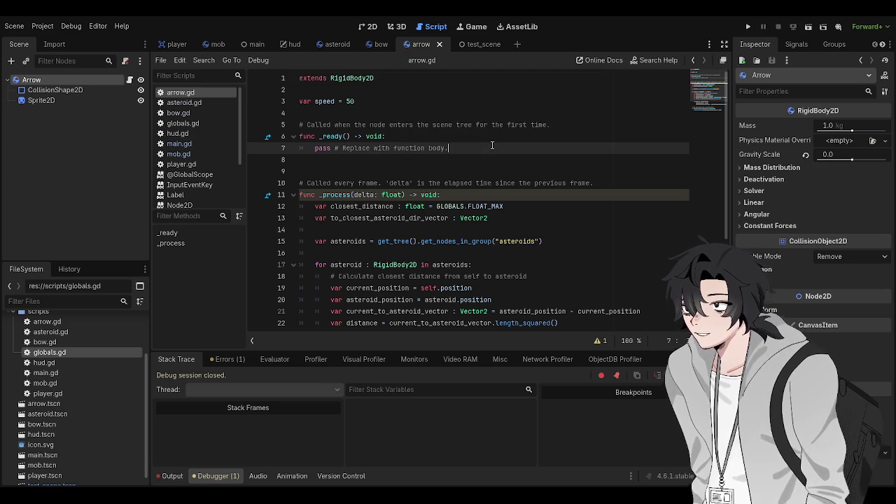
Review arrow.gd around lines 17–28 and save the script before rerunning.
scroll(492, 147, "down", 4)
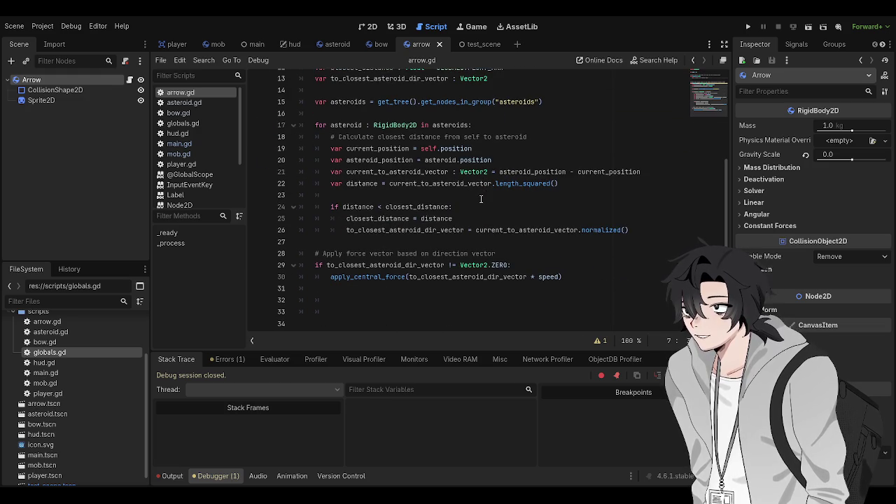
left_click(457, 219)
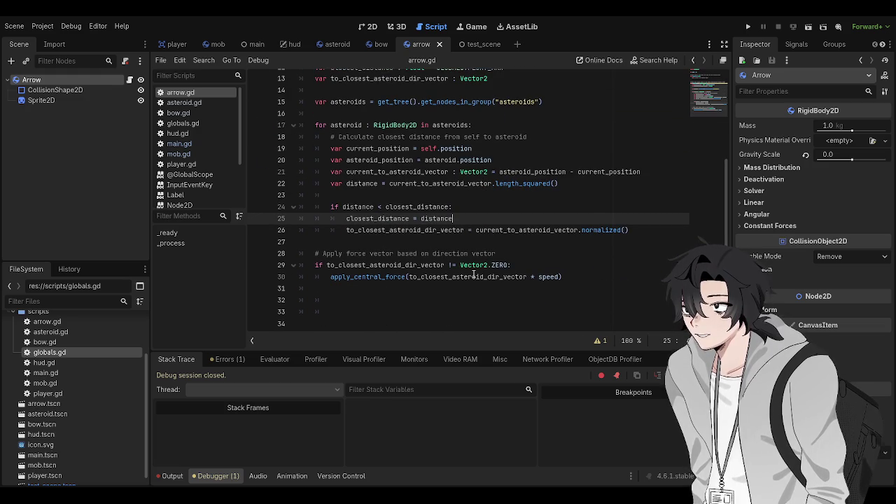
key("ctrl+s")
left_click(522, 253)
scroll(521, 255, "up", 3)
scroll(522, 256, "down", 2)
scroll(525, 238, "up", 2)
left_click(528, 166)
scroll(531, 210, "down", 2)
key("ctrl+s")
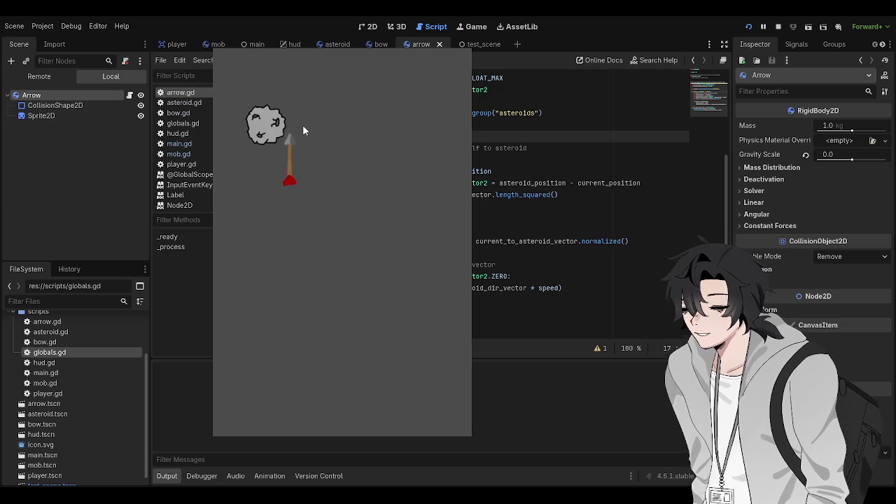
In test_scene, drag the Arrow well below the asteroid, then run and stop a test.
key("F8")
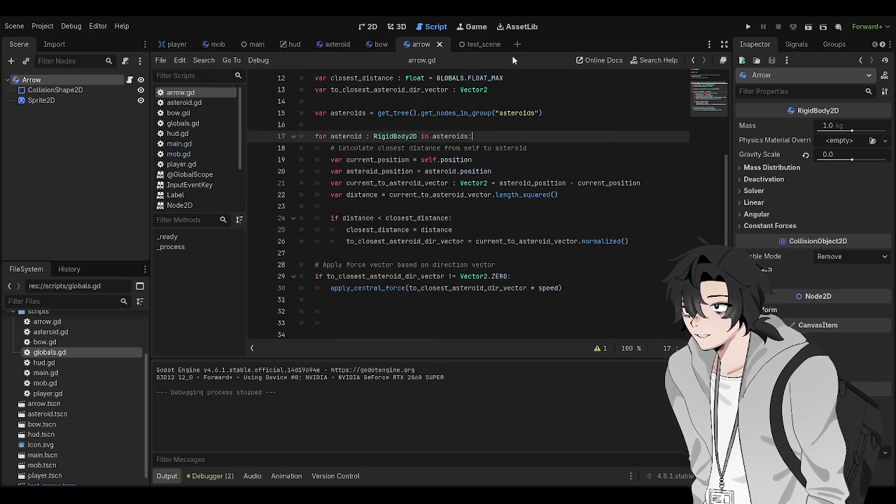
left_click(369, 27)
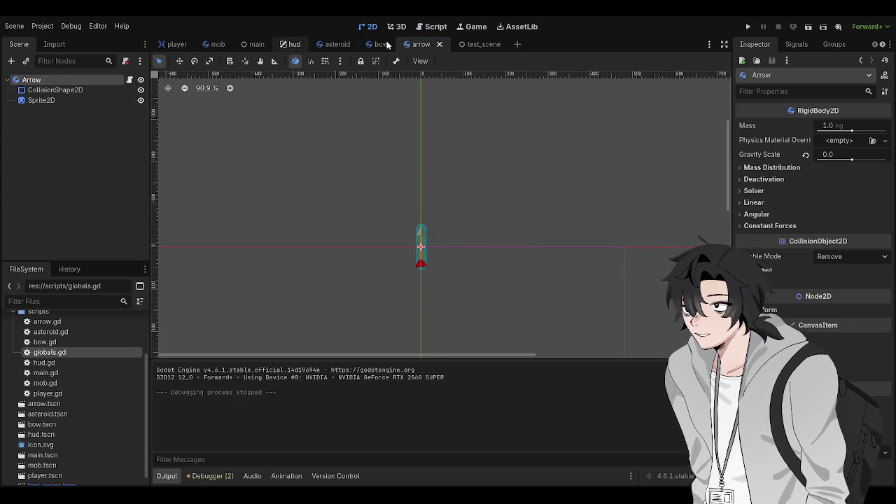
left_click(470, 44)
mouse_move(336, 105)
left_mouse_down()
mouse_move(362, 175)
mouse_move(441, 290)
mouse_move(422, 310)
left_mouse_up()
key("F5")
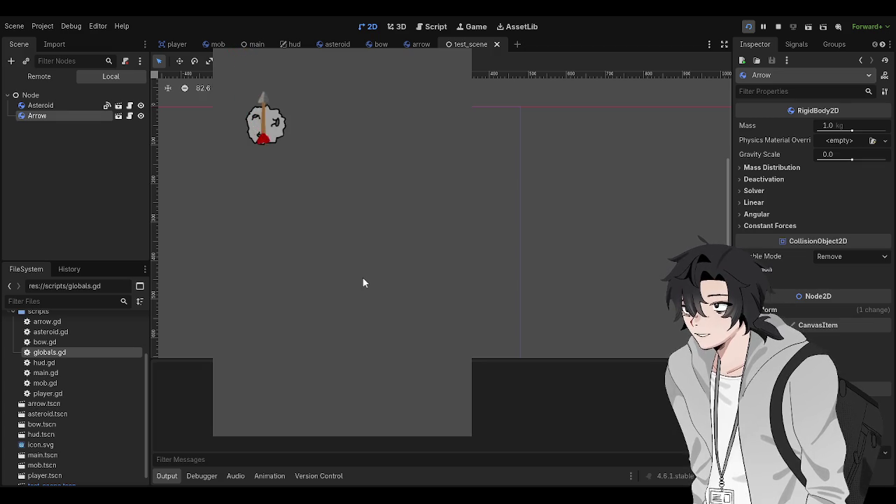
key("F8")
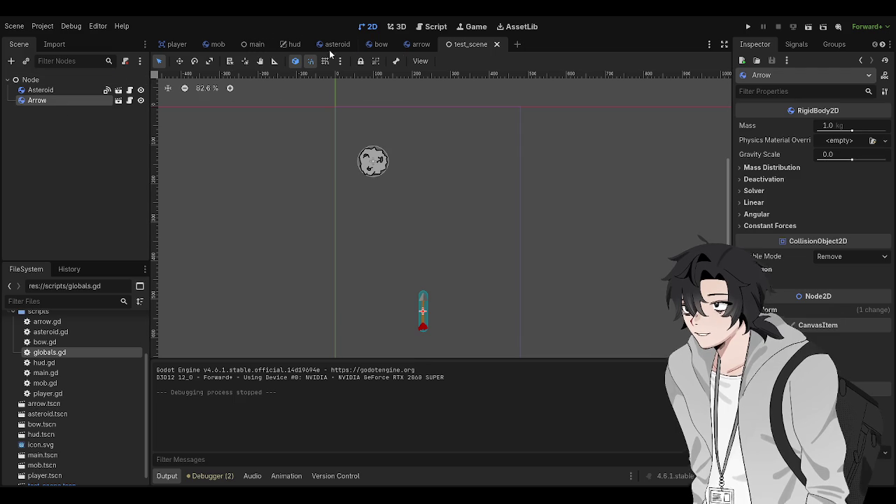
left_click(420, 44)
Drag the arrow's Sprite2D to a new position and save the arrow scene.
scroll(413, 299, "up", 1)
left_click(408, 273)
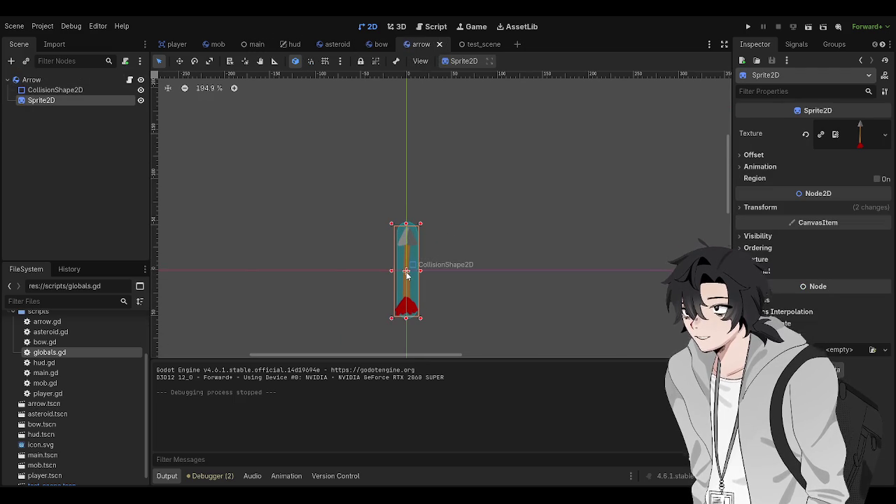
mouse_move(408, 272)
left_mouse_down()
mouse_move(406, 238)
mouse_move(406, 314)
left_mouse_up()
key("ctrl+s")
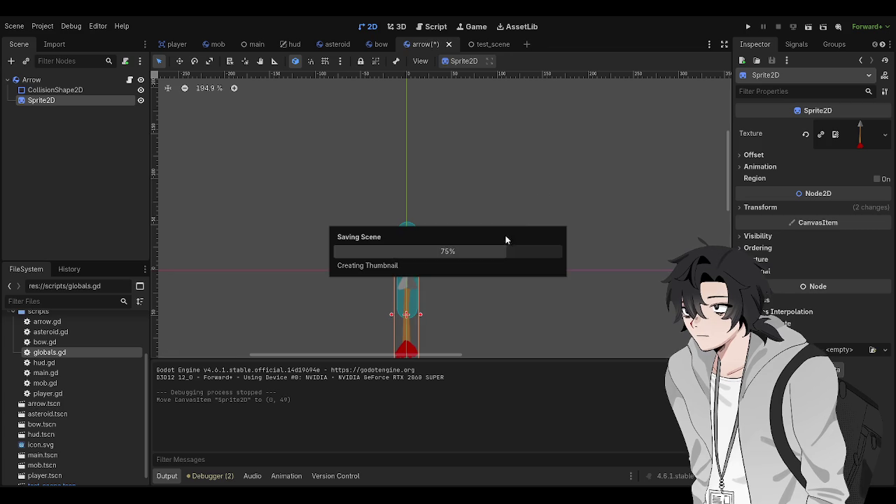
Run the project, then undo the sprite move and save the restored arrow scene.
scroll(497, 203, "down", 2)
key("F5")
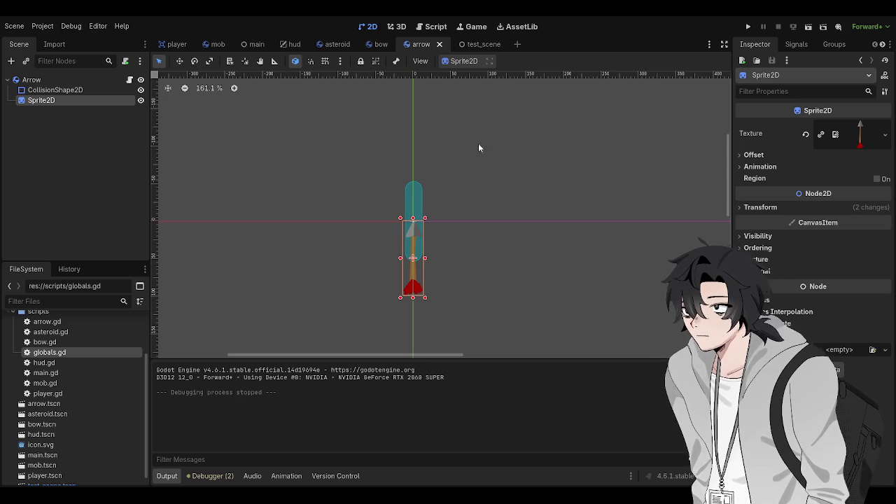
key("ctrl+z")
key("ctrl+s")
Inspect the Arrow's placement in test_scene, then return to arrow.gd in the Script workspace.
left_click(490, 44)
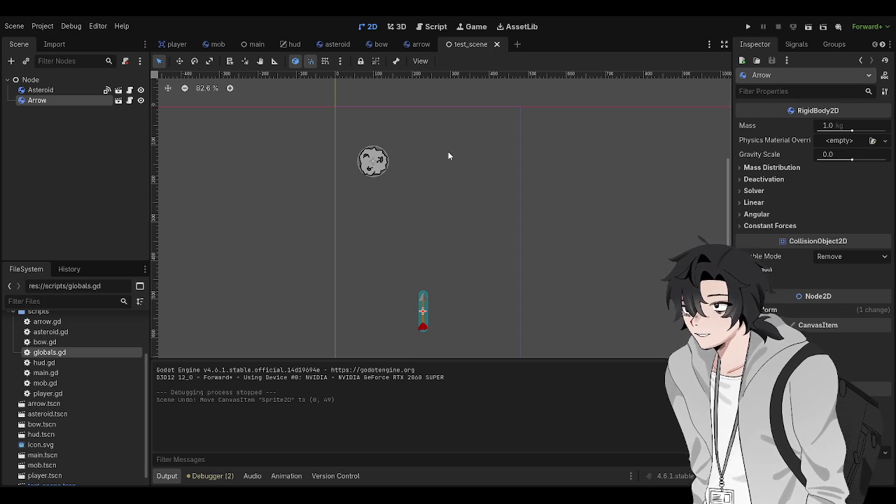
scroll(409, 311, "up", 2)
left_click_drag(439, 263, 449, 245)
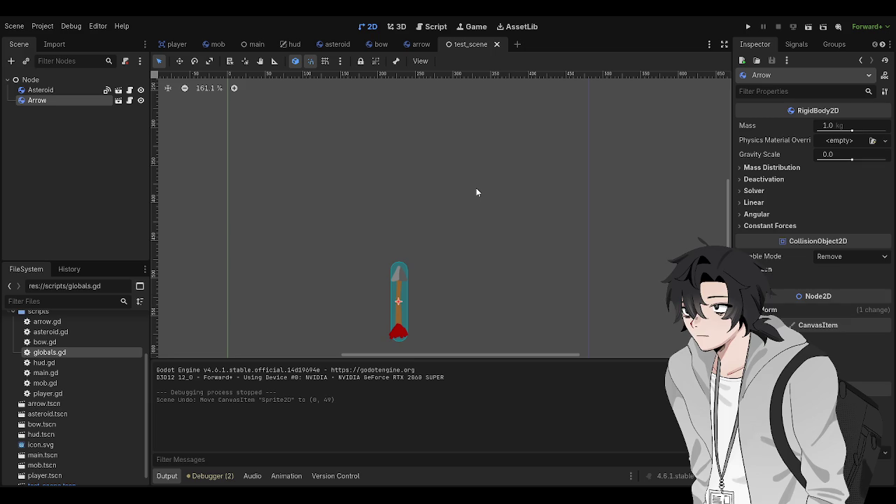
left_click(419, 45)
left_click(466, 43)
left_click(433, 26)
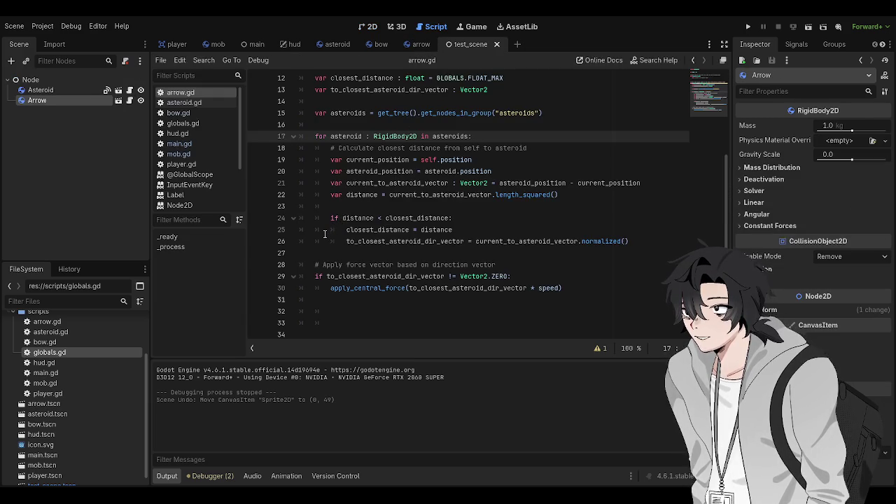
left_click(427, 256)
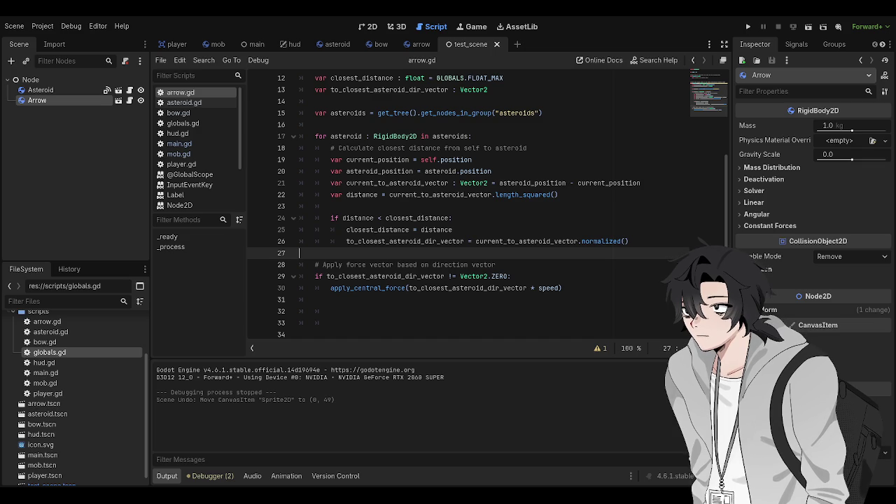
key("ctrl+s")
left_click(421, 43)
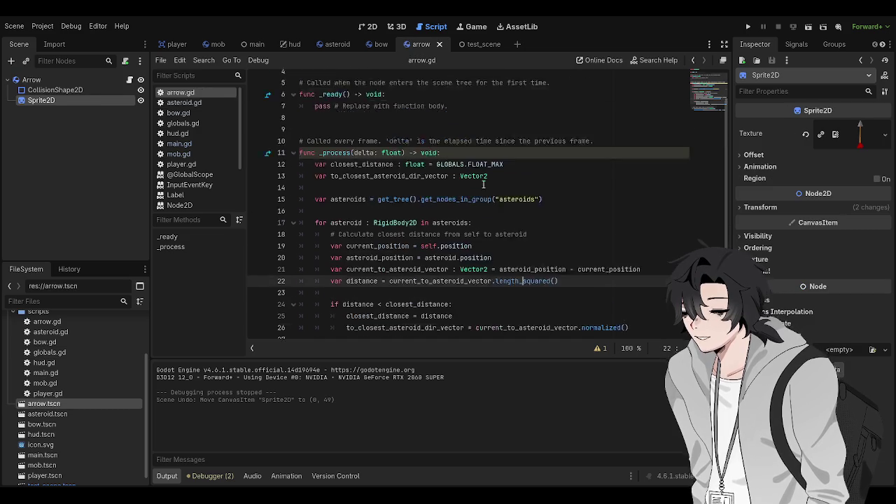
Save arrow.gd, review the line 26 force call, and select the Arrow root to view physics.
left_click(368, 107)
key("ctrl+s")
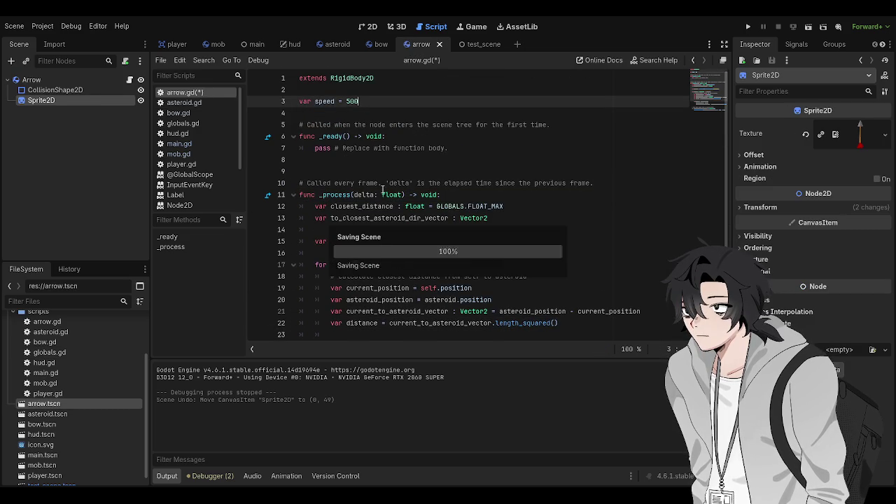
left_click(382, 190)
scroll(394, 186, "down", 3)
scroll(394, 185, "down", 1)
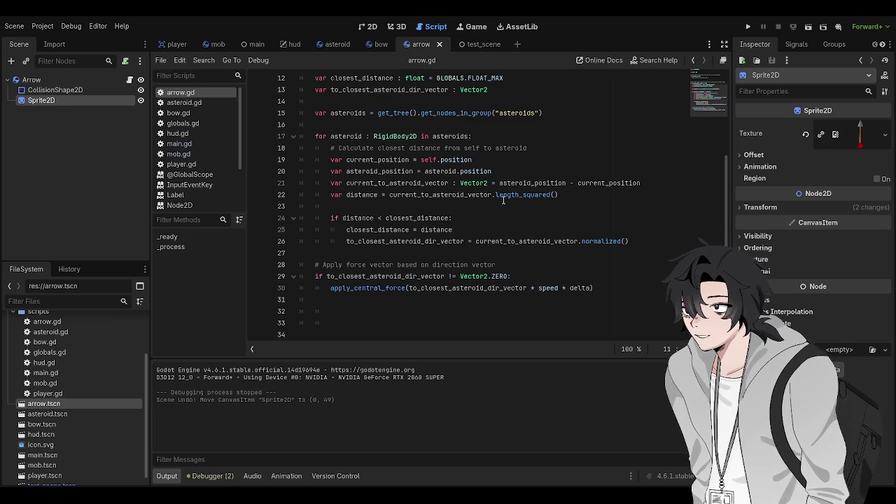
scroll(417, 126, "up", 1)
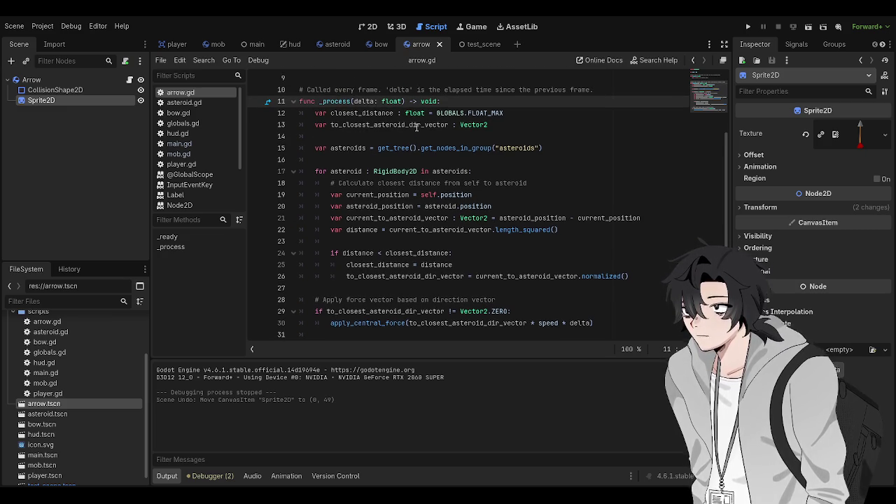
left_click(531, 276)
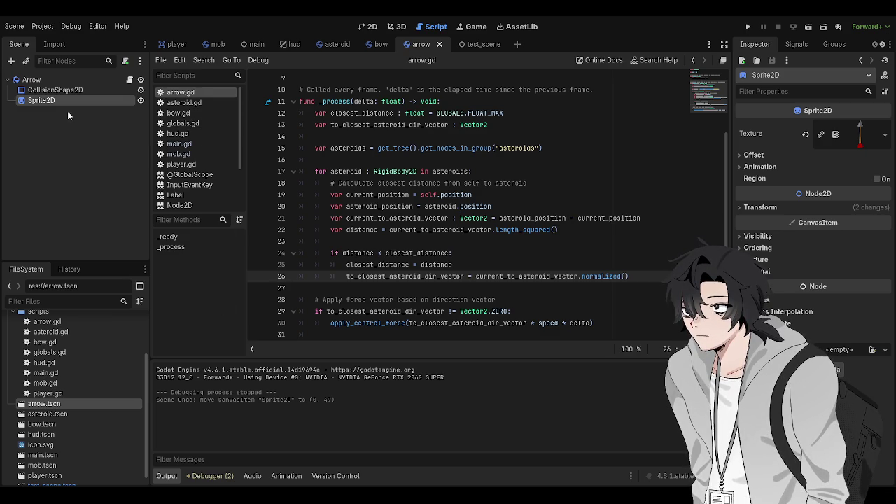
left_click(55, 80)
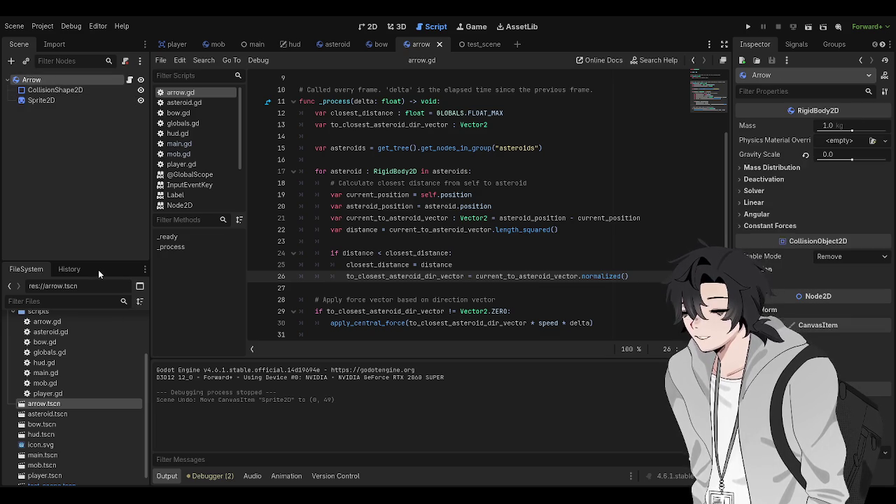
Open the RigidBody2D class reference from the script and scroll through its Methods list.
left_click(392, 171, "ctrl")
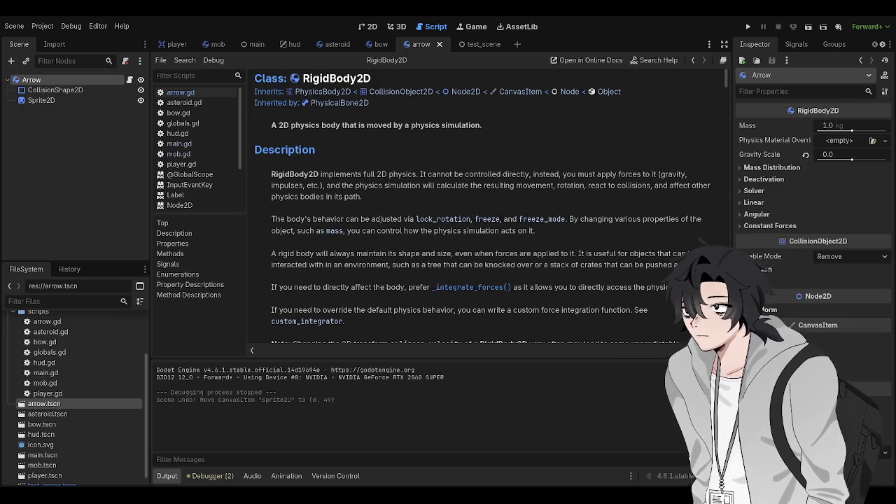
scroll(593, 273, "down", 4)
scroll(535, 314, "down", 14)
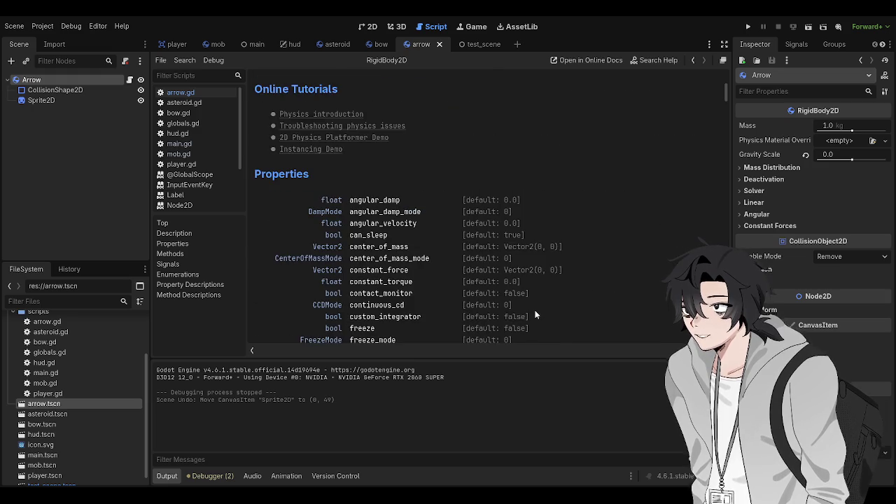
scroll(535, 314, "up", 2)
scroll(420, 266, "down", 6)
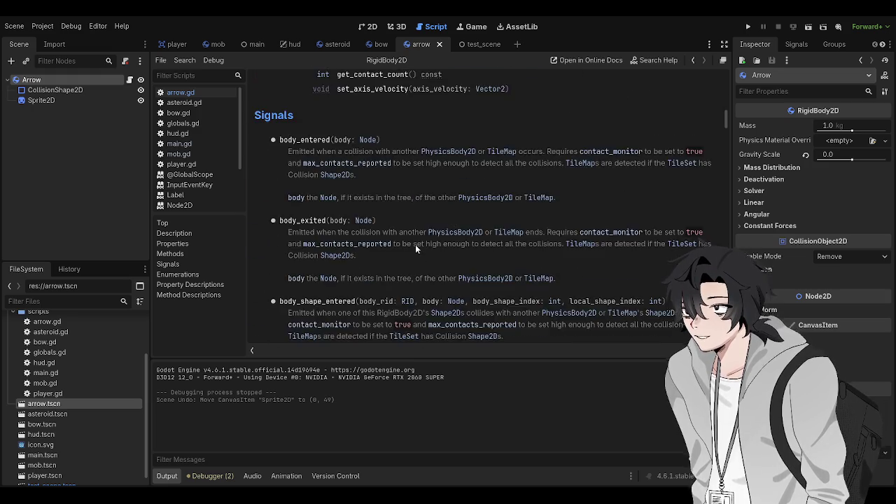
scroll(417, 264, "up", 2)
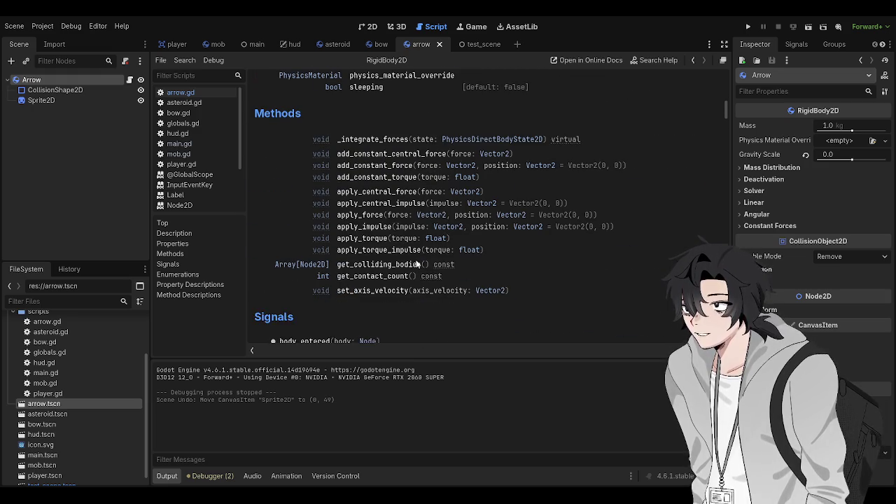
scroll(413, 258, "down", 1)
scroll(408, 250, "up", 1)
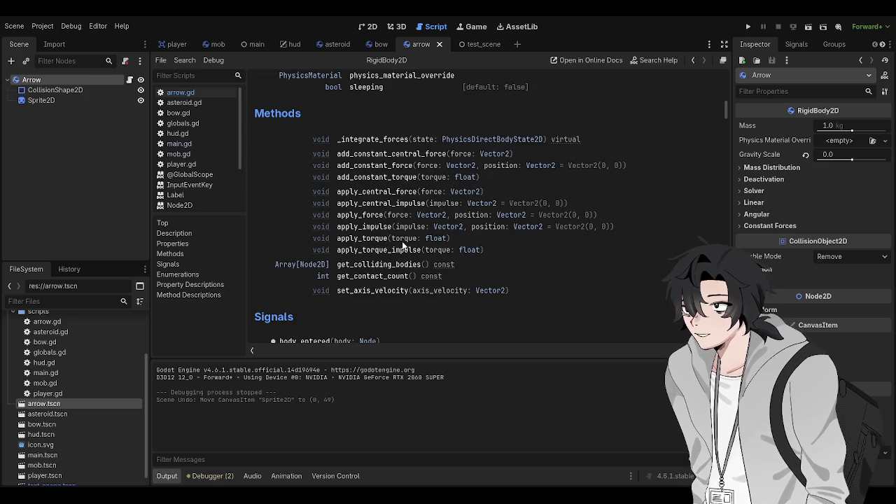
scroll(396, 245, "down", 4)
scroll(397, 234, "up", 4)
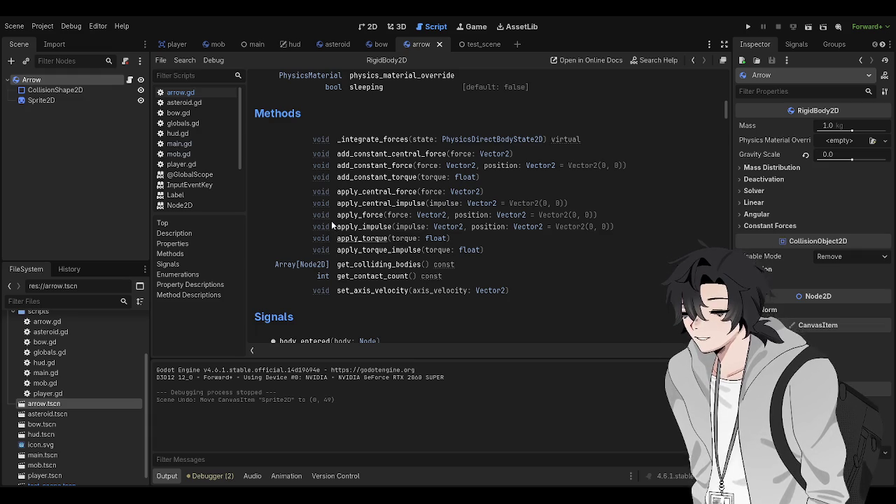
Jump to the apply_torque method description and read the surrounding torque methods.
left_click(331, 221)
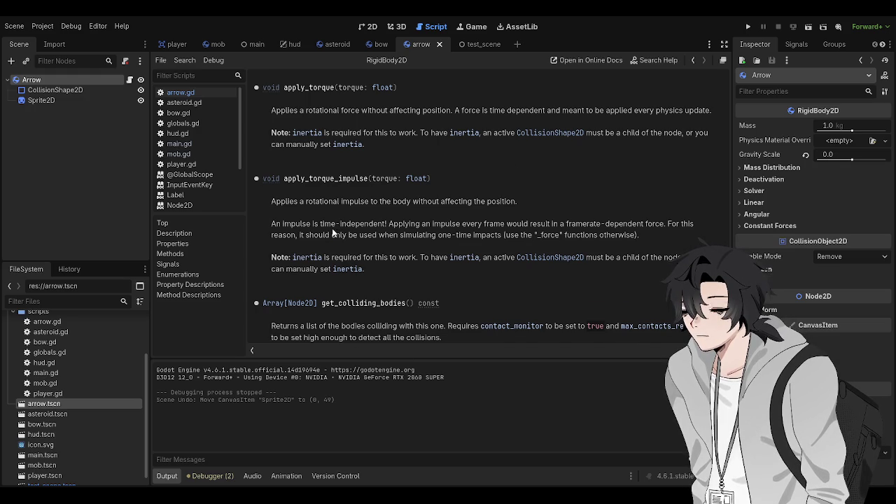
scroll(312, 210, "up", 1)
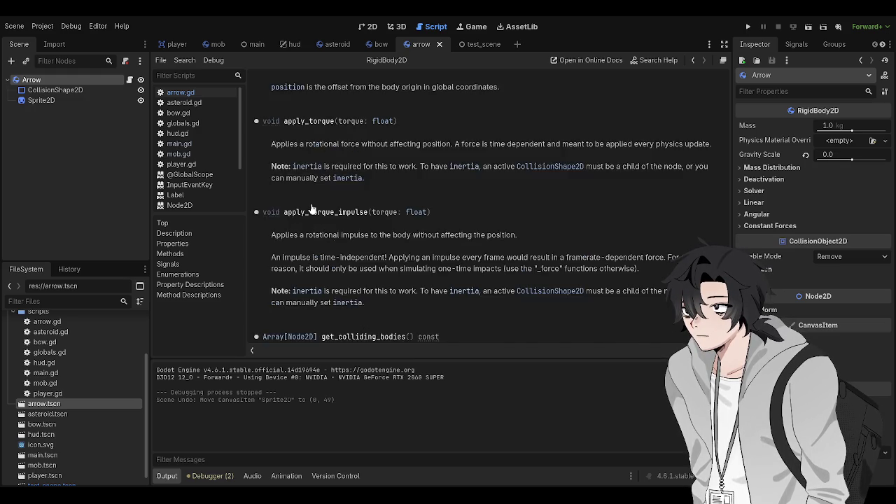
scroll(312, 210, "up", 1)
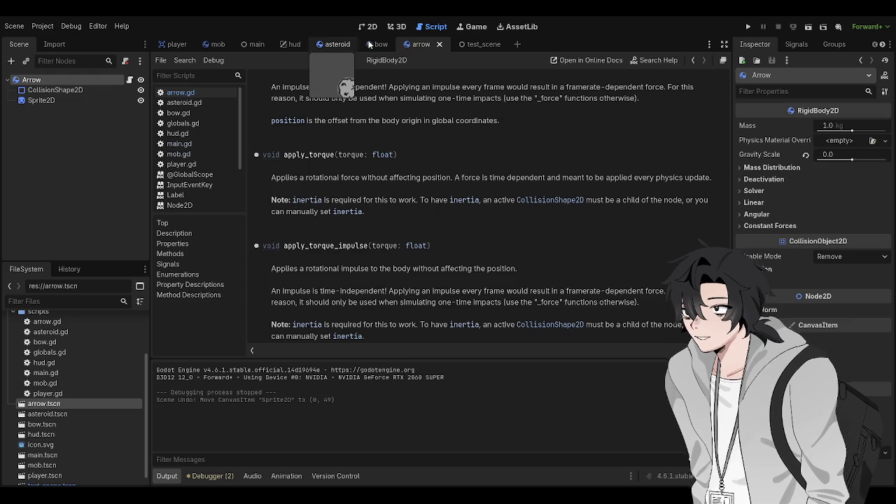
Switch to the main scene, then follow apply_torque's inertia link and read the property descriptions.
left_click(469, 43)
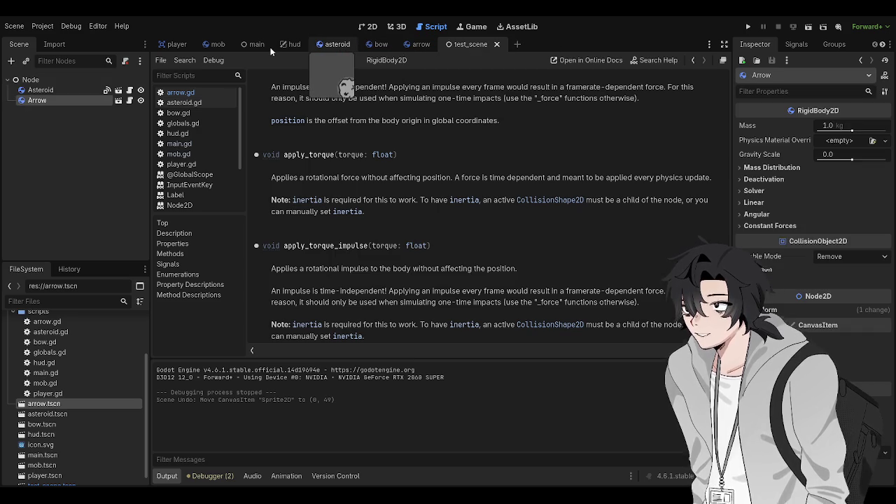
left_click(245, 46)
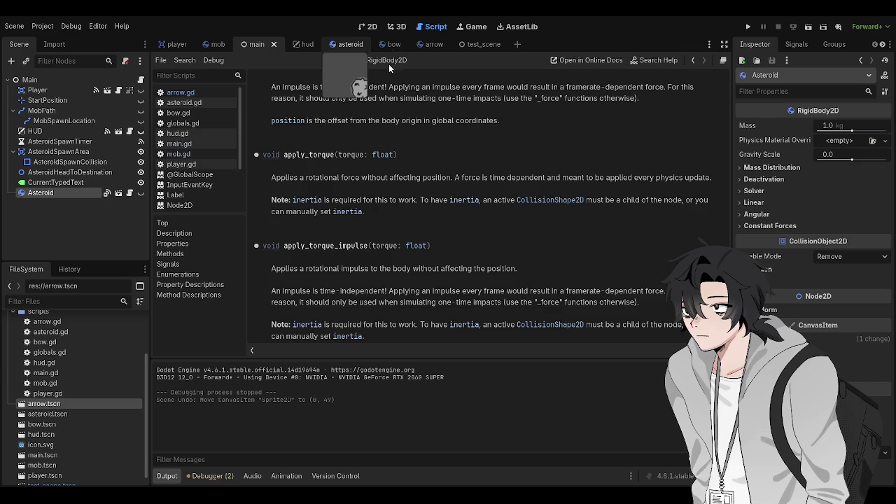
scroll(433, 179, "up", 1)
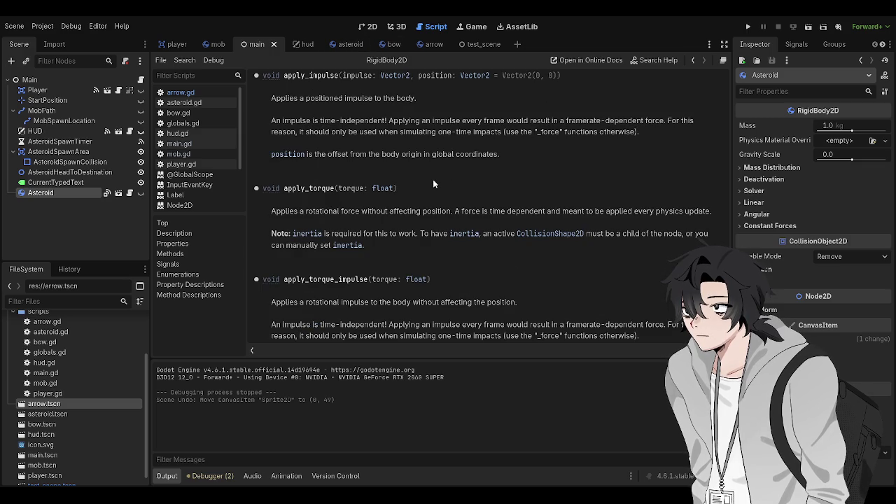
scroll(433, 181, "up", 1)
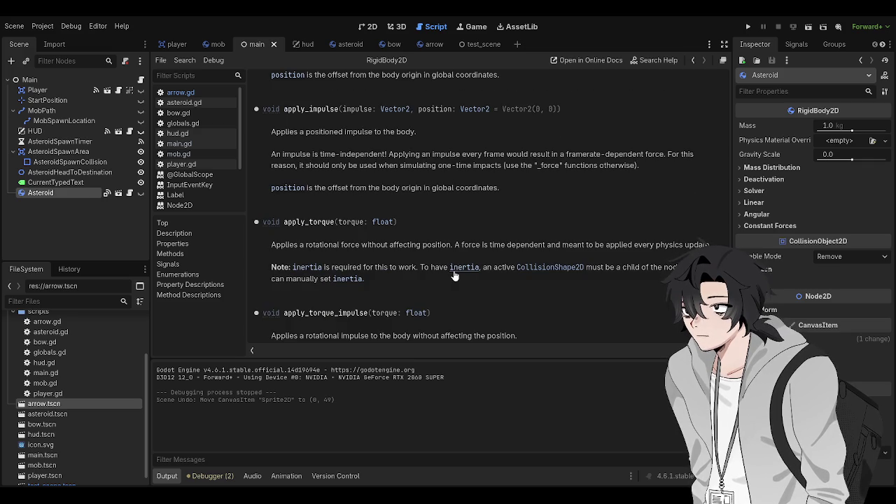
left_click(359, 274)
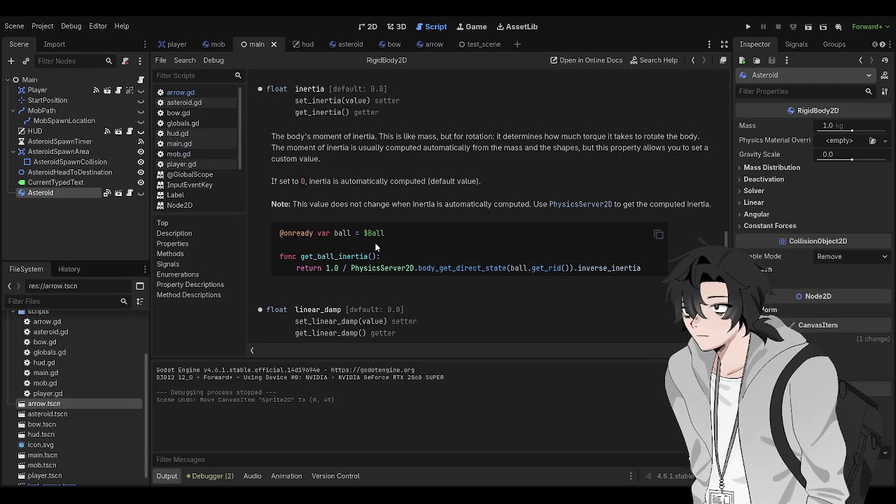
scroll(374, 240, "up", 1)
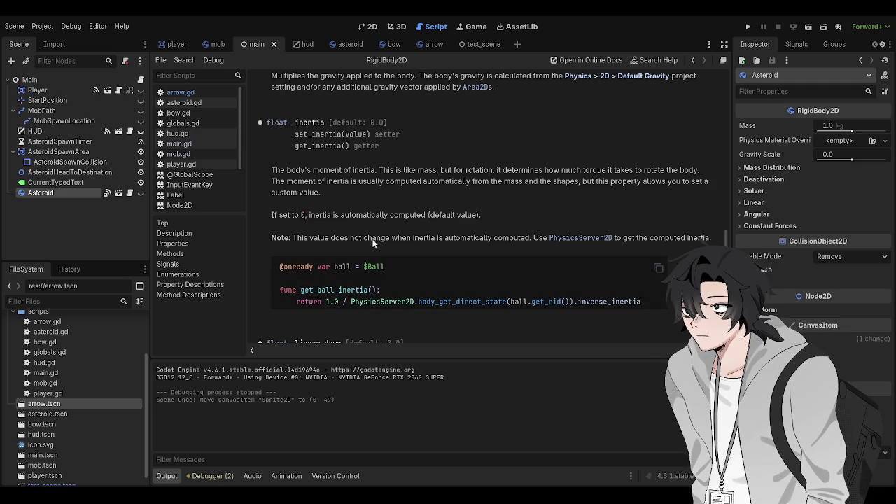
scroll(373, 242, "down", 2)
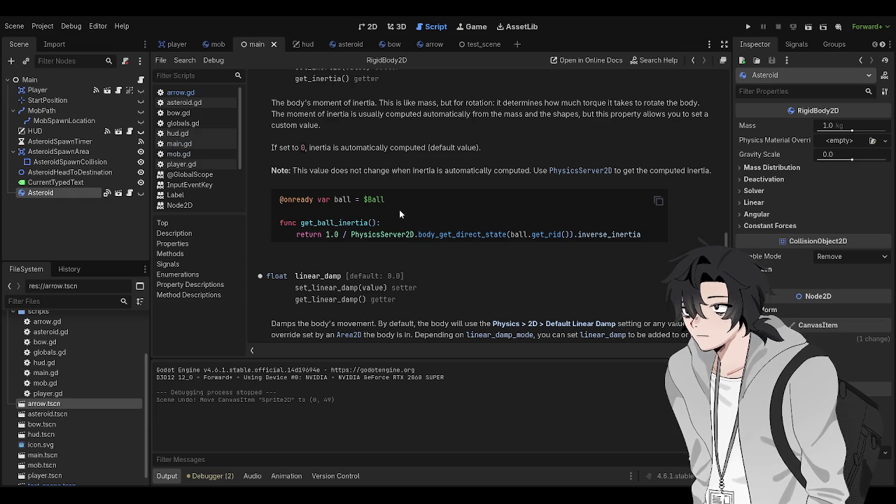
scroll(400, 210, "up", 1)
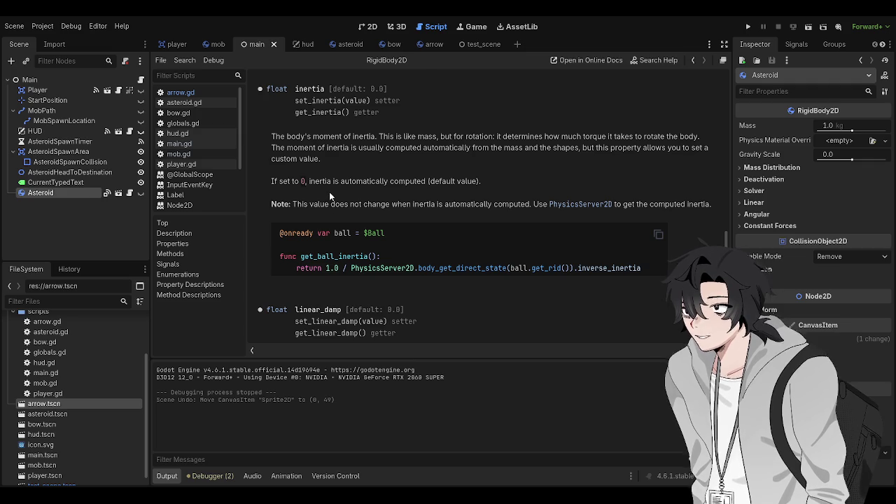
scroll(329, 196, "up", 5)
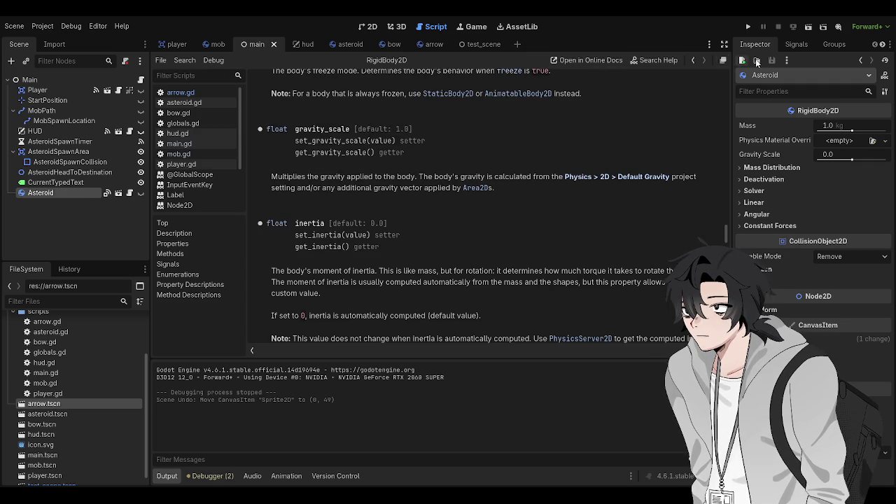
Revisit the apply_torque documentation, then switch to the arrow scene.
left_click(692, 61)
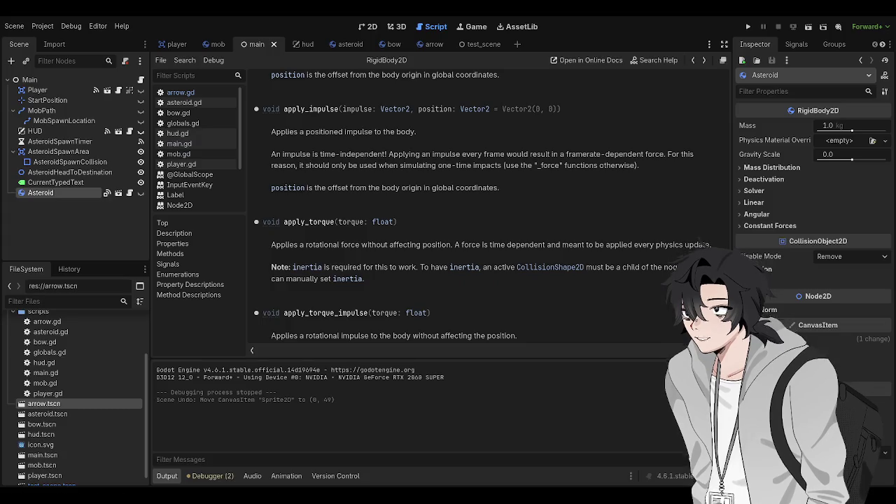
left_click(430, 47)
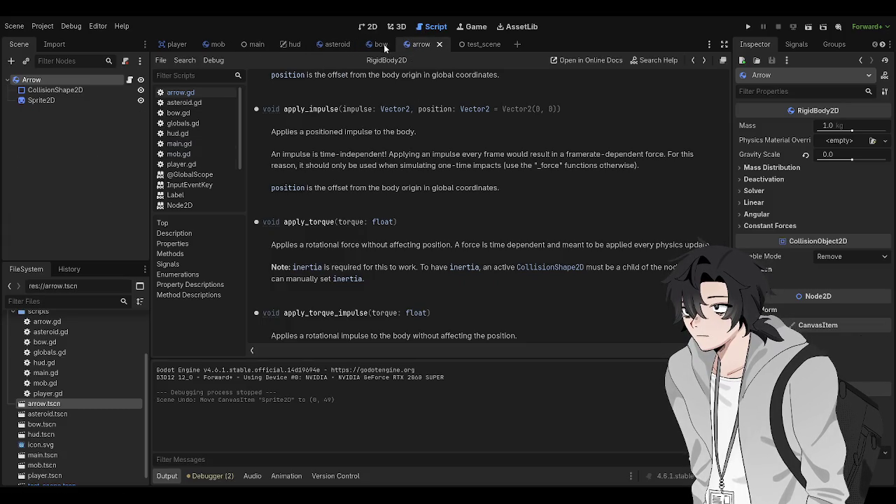
Switch to the bow scene so arrow.gd shows, and browse its asteroid loop.
left_click(364, 45)
left_click(186, 93)
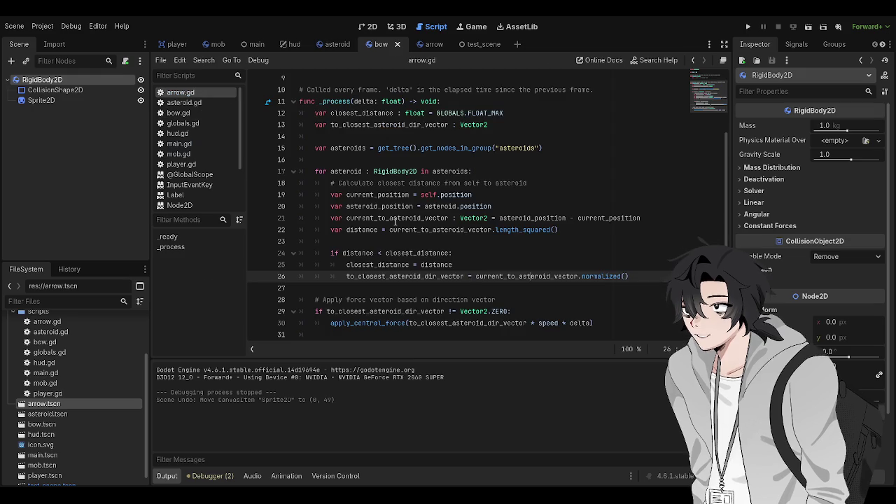
left_click(462, 289)
left_click(517, 274)
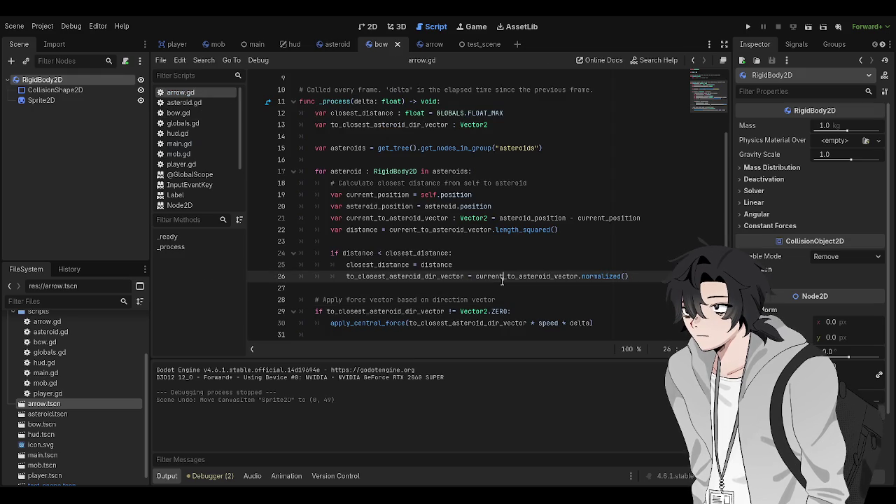
left_click(496, 196)
scroll(496, 198, "up", 2)
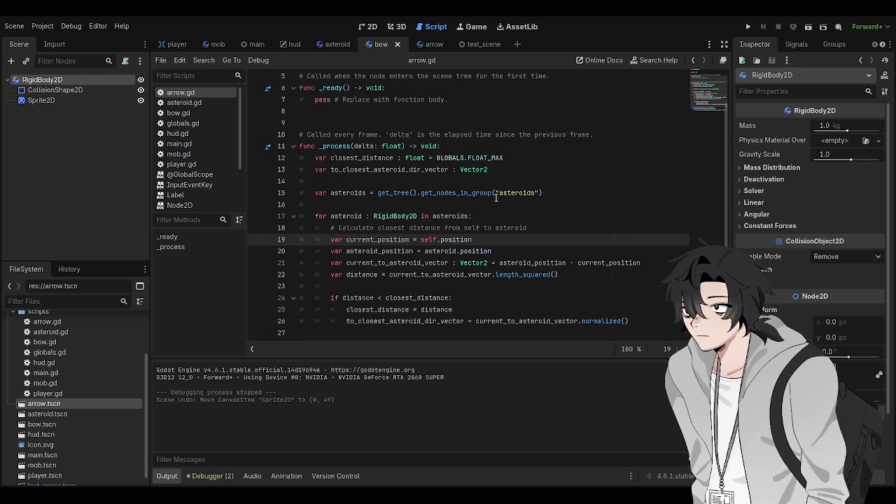
left_click(496, 197)
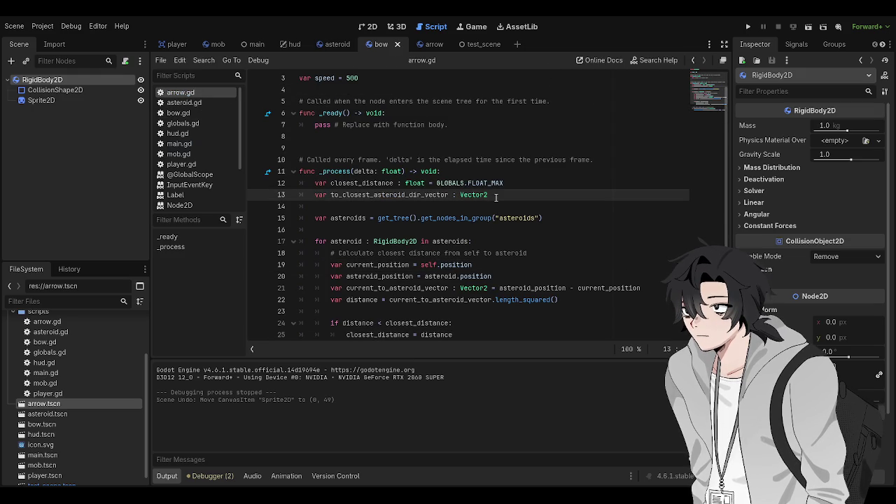
left_click(472, 137)
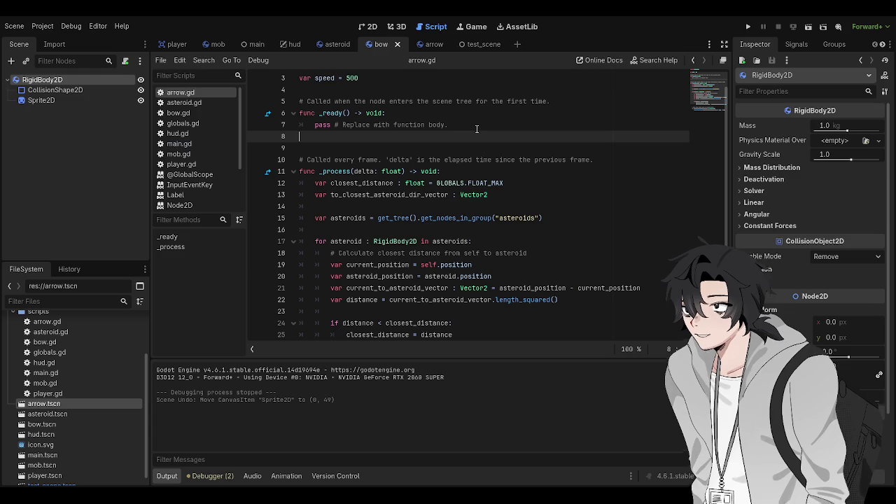
Scroll to the top of arrow.gd, moving the caret near _ready and the variables.
scroll(490, 154, "down", 1)
scroll(519, 187, "up", 1)
scroll(519, 187, "up", 1)
left_click(497, 241)
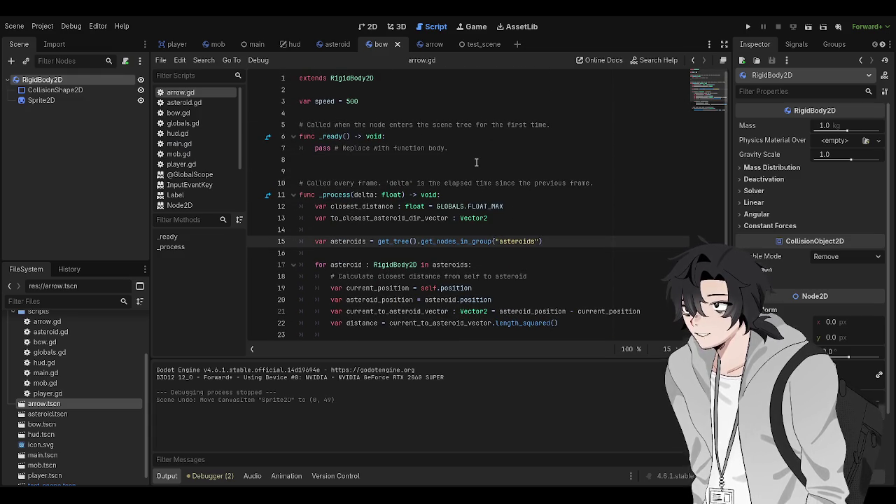
left_click(475, 157)
left_click(476, 146)
key("Up")
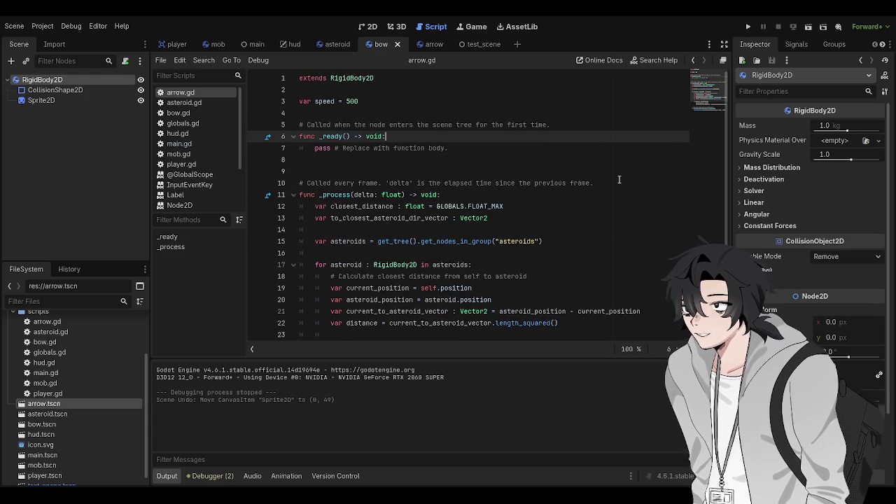
scroll(594, 168, "down", 2)
scroll(517, 172, "up", 2)
key("Down")
key("Down")
key("Down")
left_click(481, 147)
left_click(485, 136)
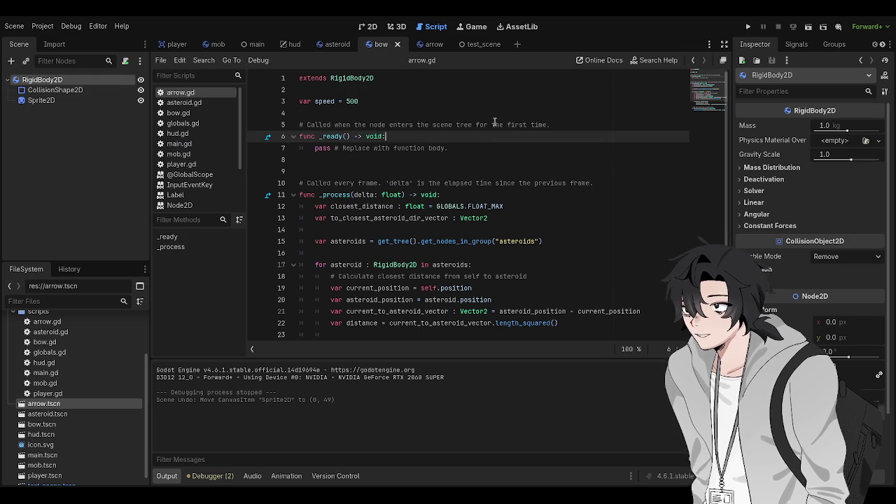
Declare 'var dir_vector : Vector2D' on a new line below speed and save.
key("Up")
key("Up")
key("Up")
key("Return")
type("var")
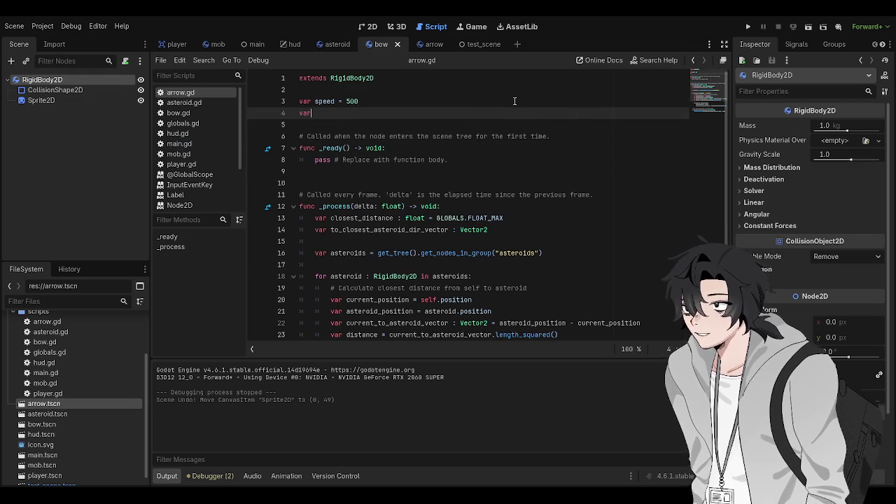
scroll(514, 126, "down", 1)
type("don")
key("BackSpace")
key("BackSpace")
key("BackSpace")
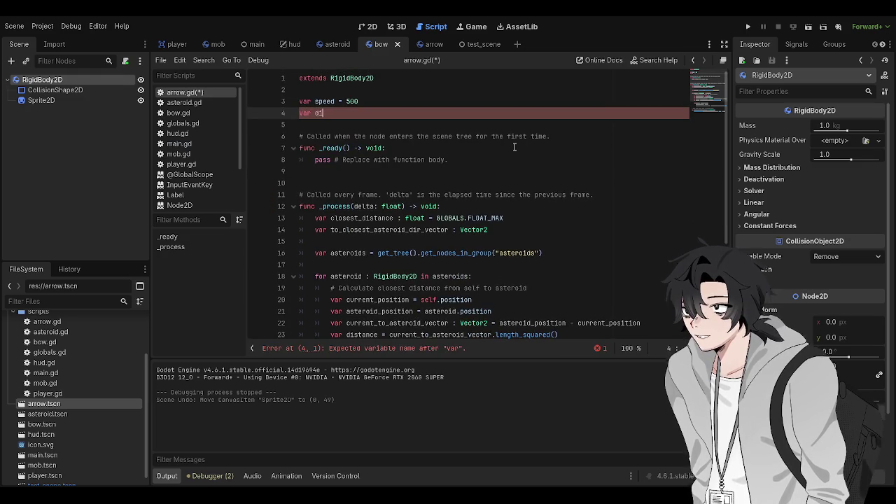
key("BackSpace")
key("BackSpace")
key("BackSpace")
type("var d")
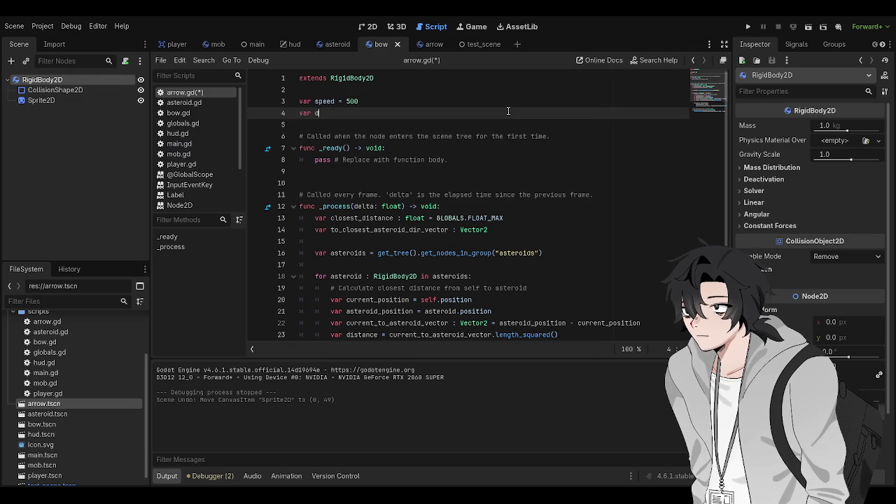
type("ir_vector : Vector2D")
key("ctrl+s")
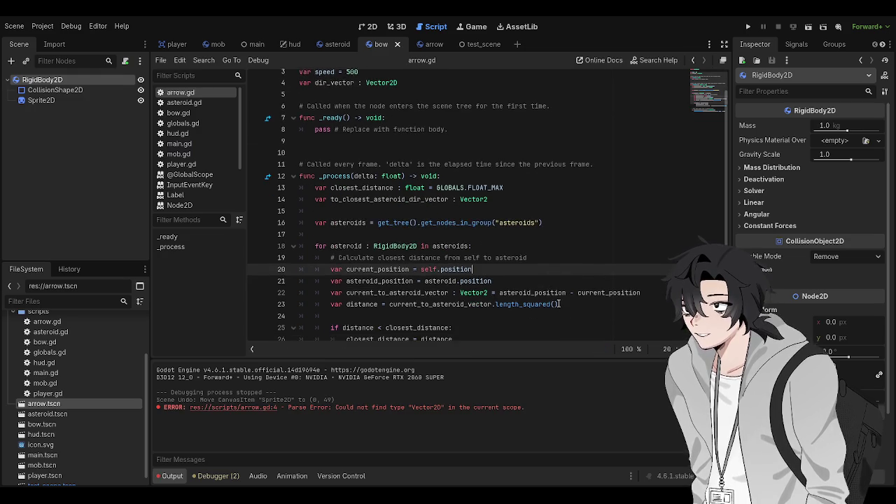
Review the asteroid loop, selecting closest_distance on line 26 and moving to line 27.
left_click(553, 264)
scroll(553, 268, "down", 4)
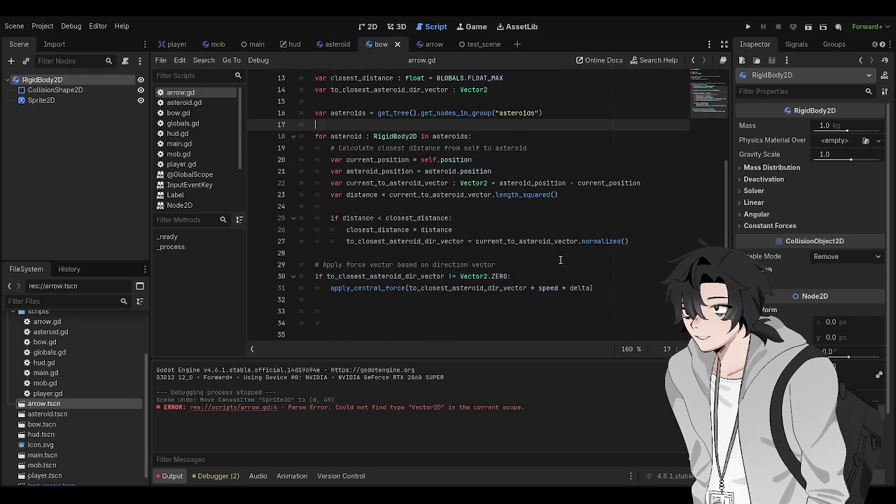
scroll(537, 258, "up", 1)
left_click(534, 265)
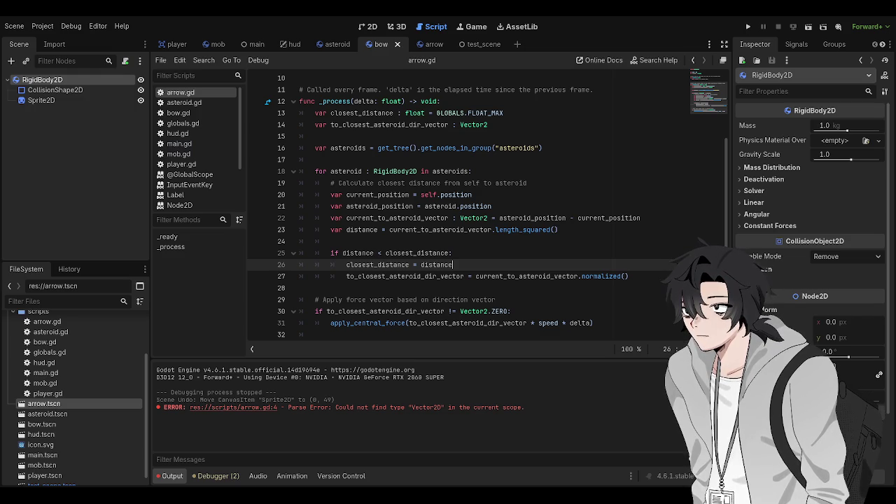
left_click(401, 233)
left_click(402, 265)
double_click(402, 265)
scroll(490, 266, "up", 2)
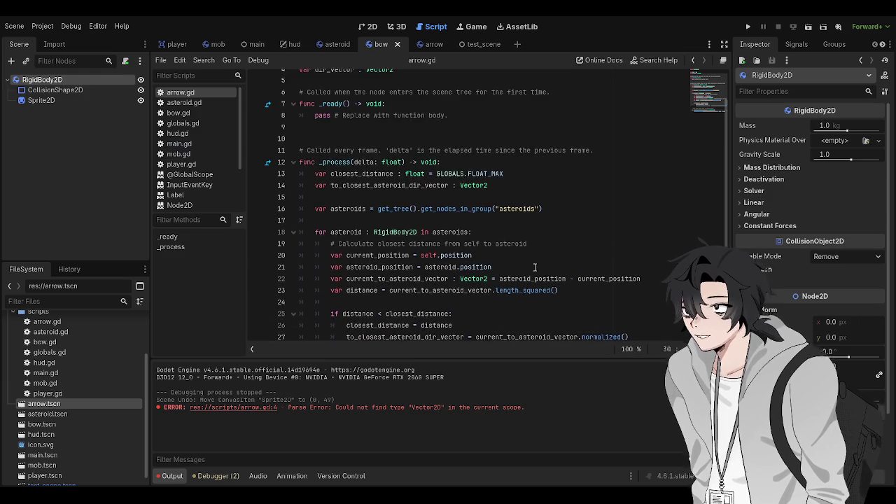
scroll(535, 267, "down", 3)
left_click(606, 241)
left_click(638, 240)
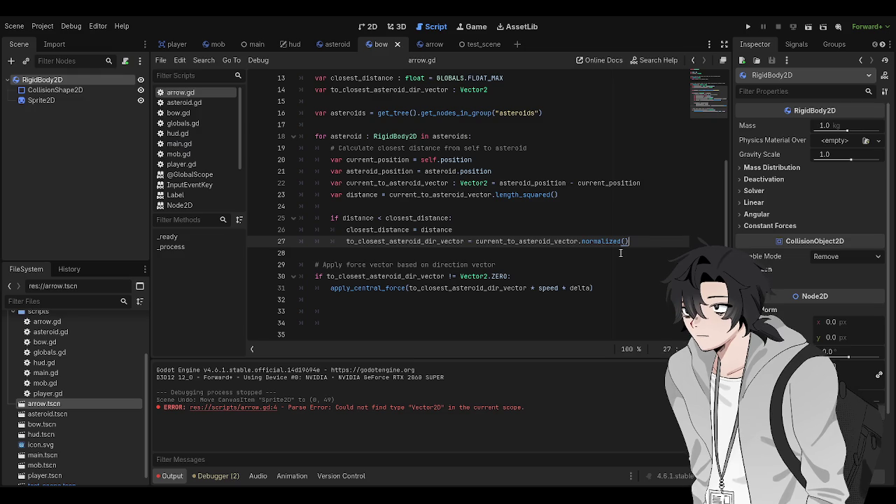
Add '# Store direction vector' and 'dir_vector = to_closest_asteroid_dir_vector' after the loop, then save.
left_click(621, 253)
key("Return")
key("Return")
key("Up")
type("# Store direction vector")
key("Return")
type("#")
key("BackSpace")
type("dir_vector = to_closest_asteroid_dir_vector")
key("ctrl+s")
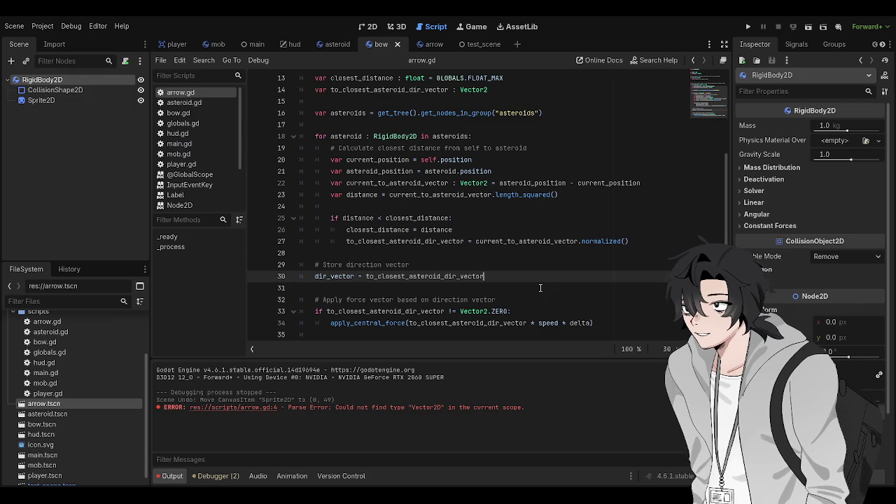
key("ctrl+BackSpace")
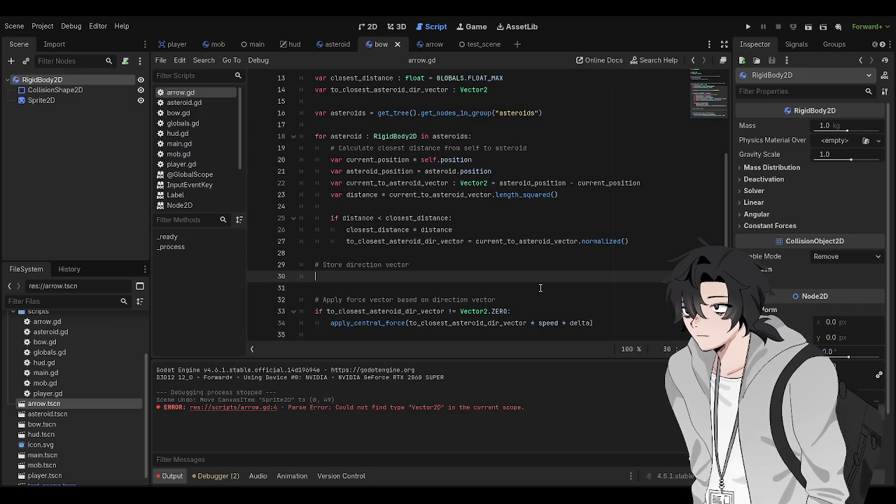
type("di")
key("ctrl+space")
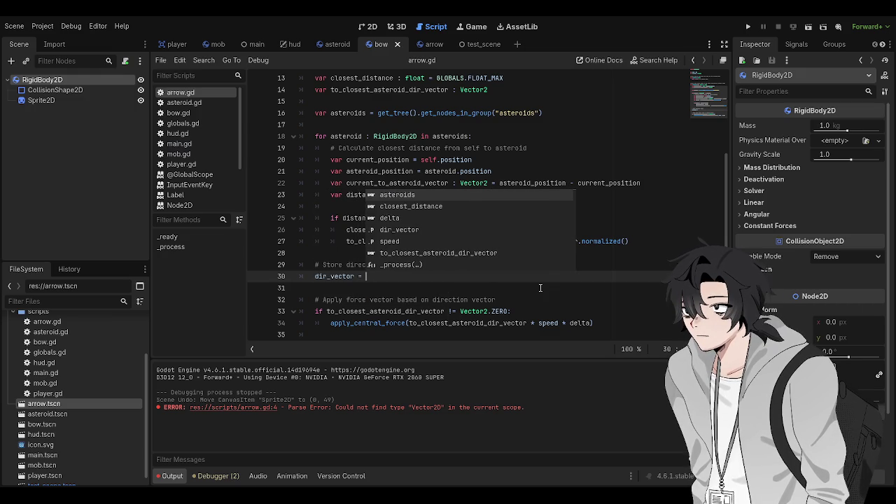
type("to_closest_a")
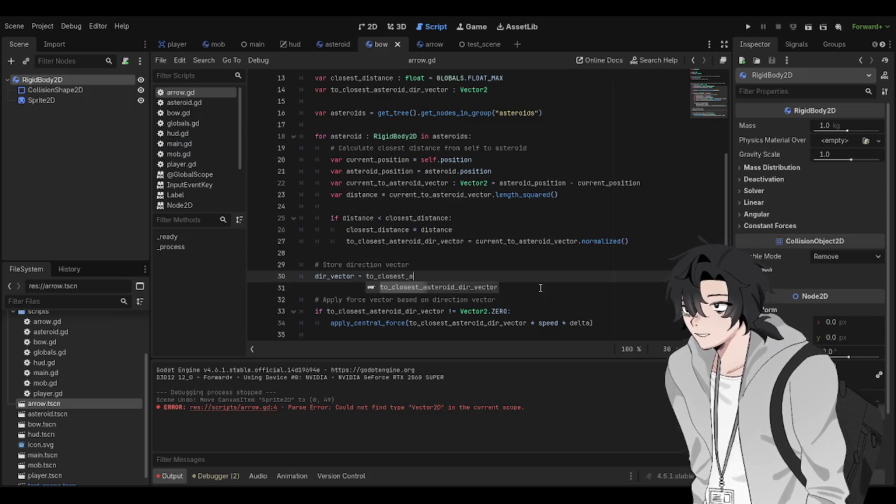
type("steroid_dir_v")
key("Return")
key("ctrl+s")
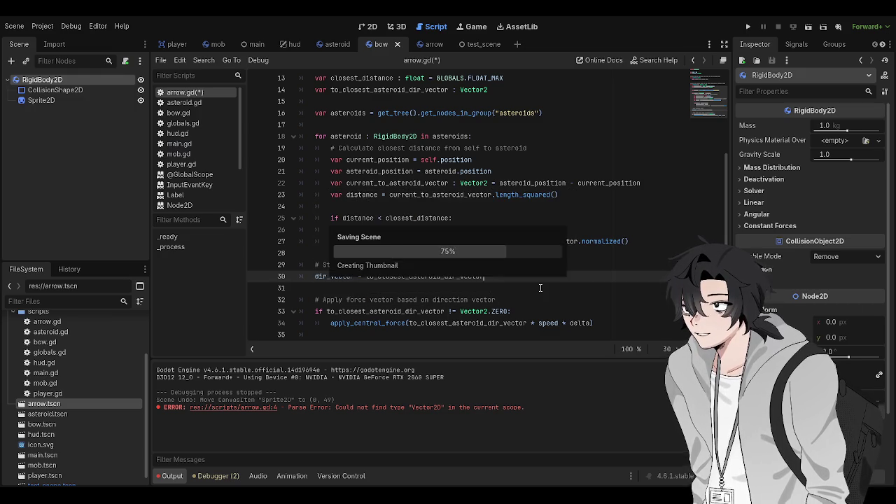
Initialize dir_vector on line 4 to Vector2.ZERO.
scroll(501, 197, "up", 4)
scroll(501, 198, "up", 1)
left_click(442, 112)
type("=")
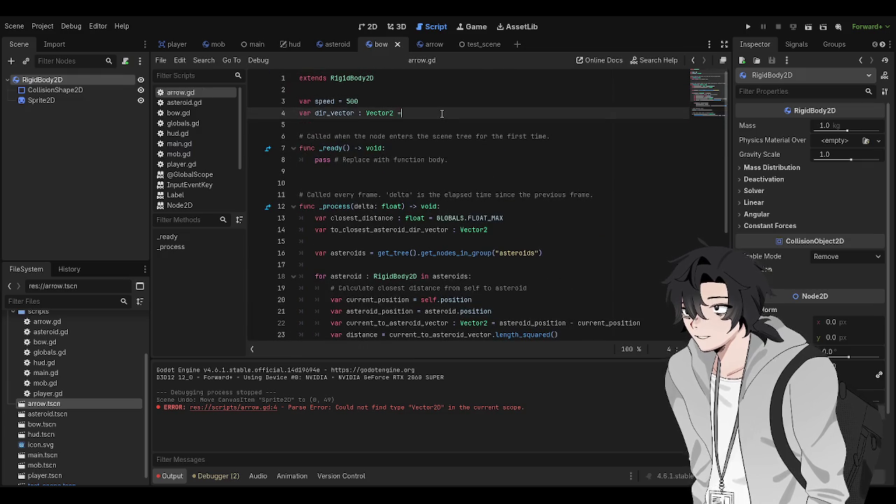
type(" Vector2.Zero")
key("ctrl+s")
scroll(452, 266, "down", 5)
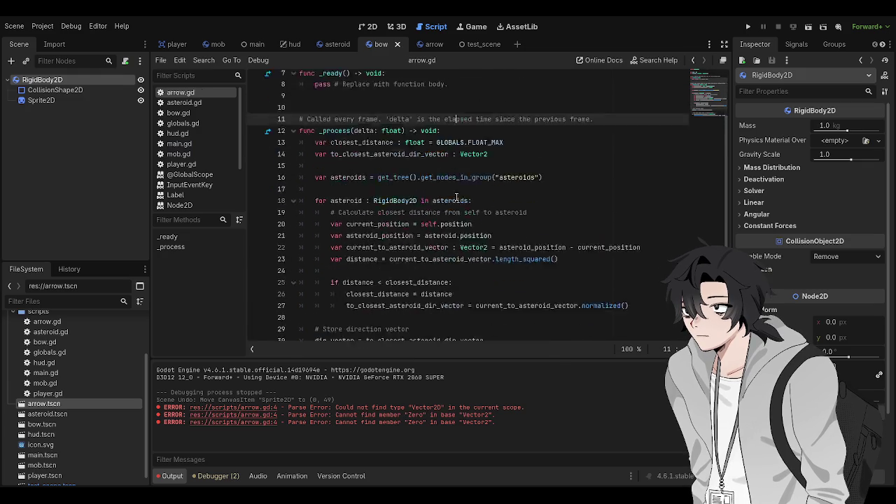
scroll(452, 266, "up", 5)
key("BackSpace")
key("BackSpace")
key("BackSpace")
type("ERO")
scroll(490, 140, "down", 5)
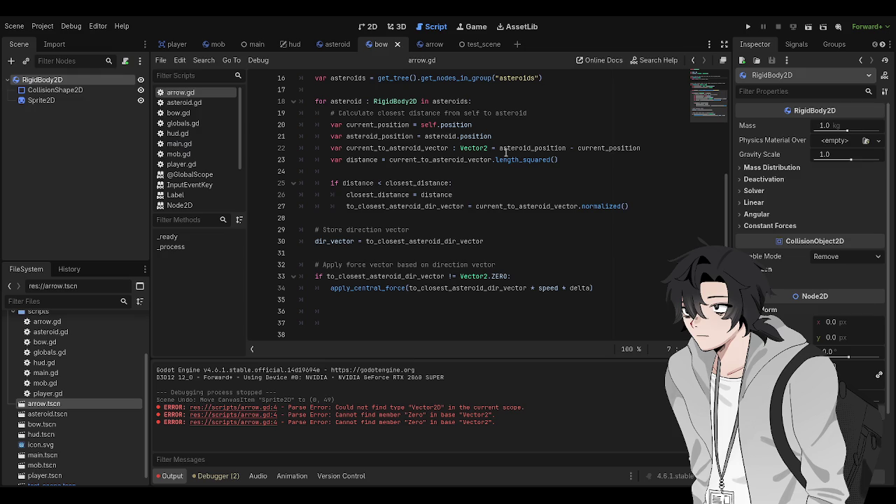
Move to empty line 31 below the direction assignment to write the force check.
left_click(523, 252)
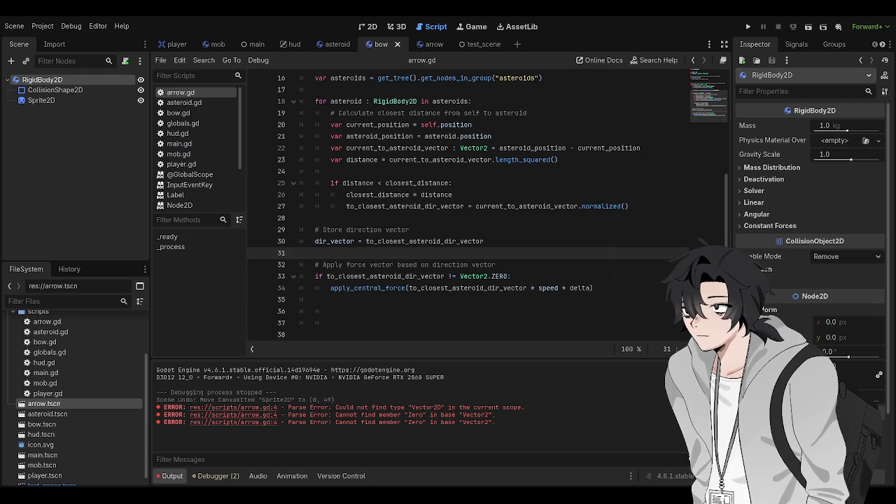
Below the force call, write the comment about torque from last and current frame direction vectors.
left_click(564, 312)
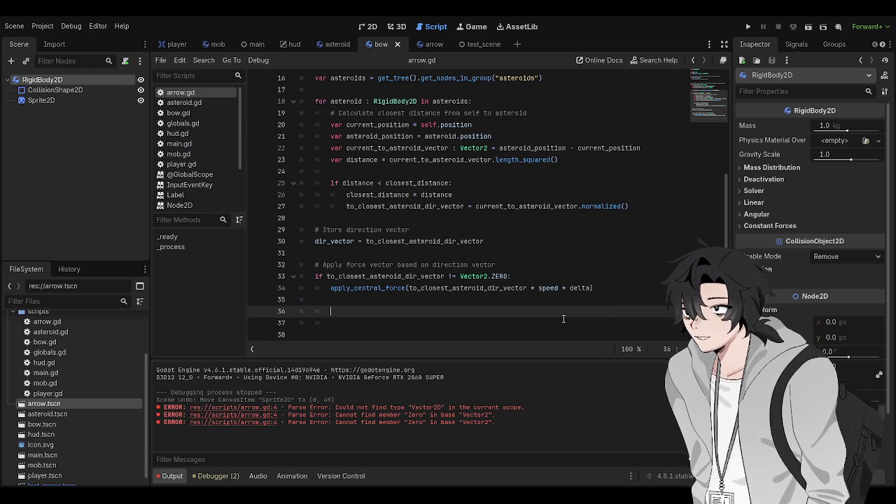
left_click(631, 283)
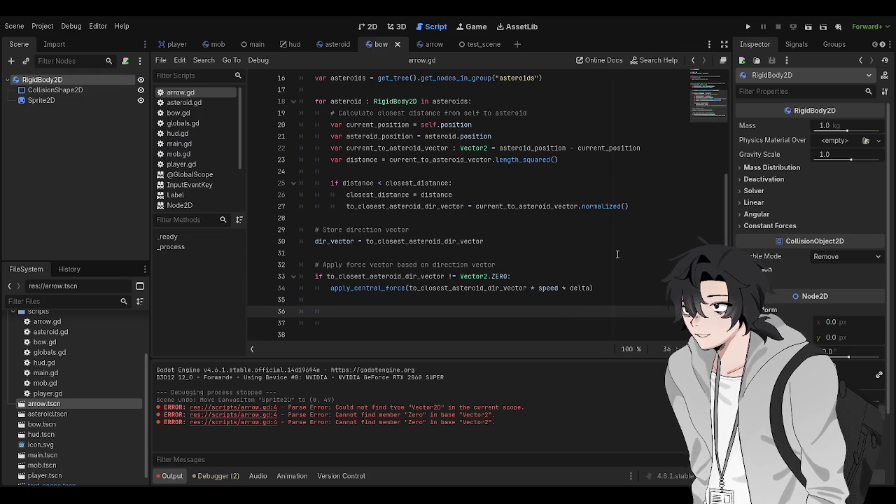
left_click(545, 243)
left_click(598, 297)
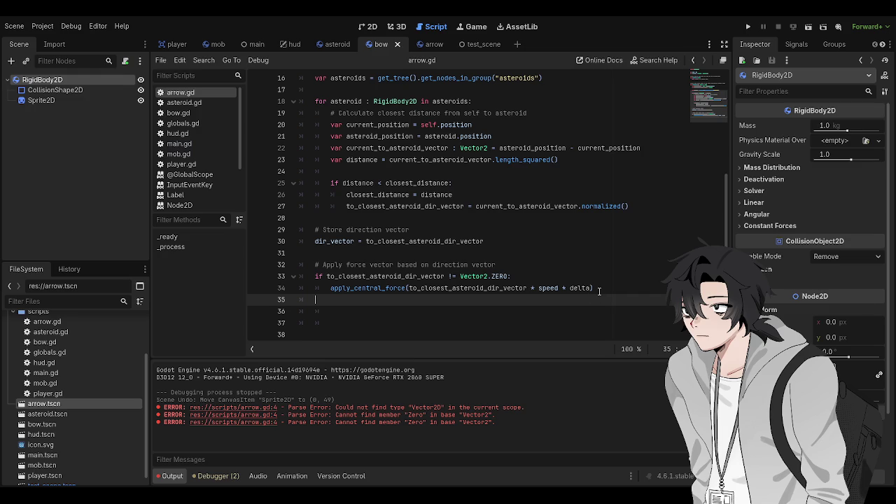
key("Return")
type("# Appy")
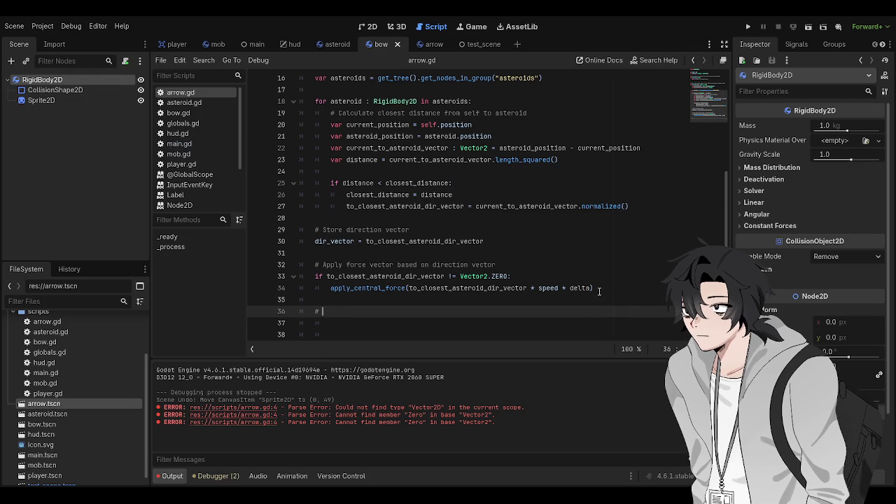
key("BackSpace")
key("BackSpace")
type("ly tor")
type("que based on difference b")
type("etween tw")
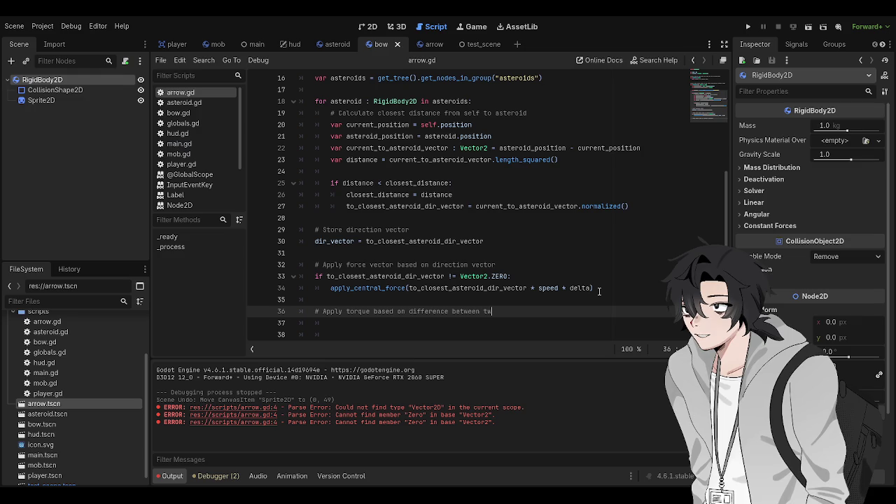
key("BackSpace")
key("BackSpace")
type("last fram")
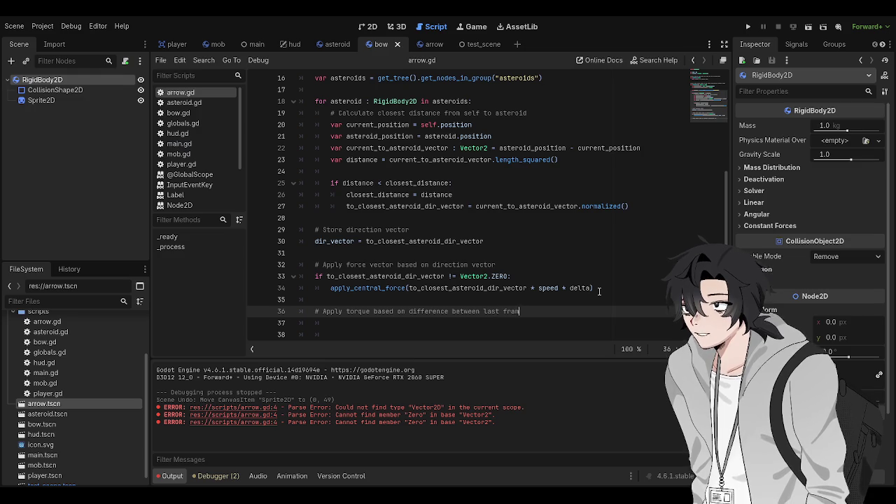
type("e's dir. vector a")
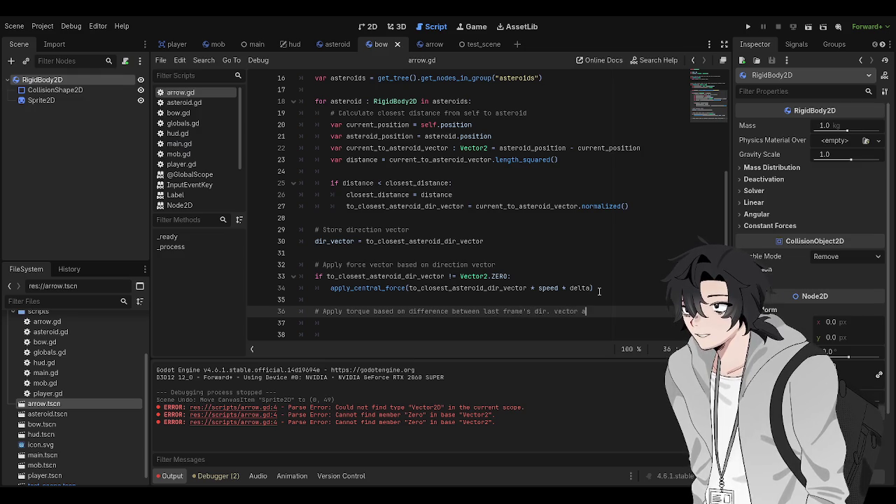
type("nd current fram")
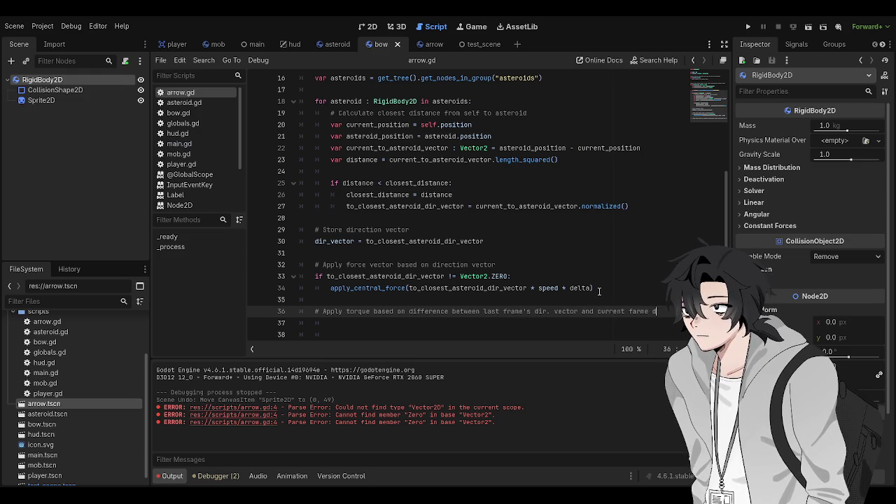
type(" vector")
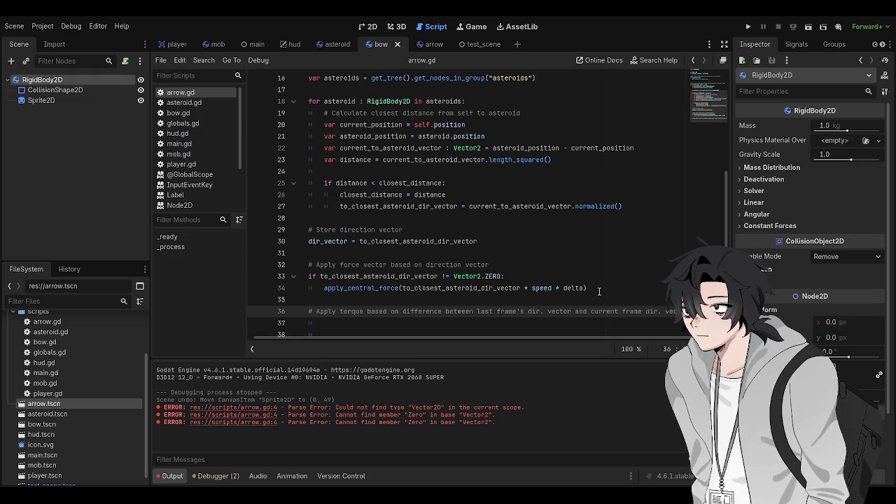
key("Return")
Indent the line after the comment and return the caret to the force call line.
key("Tab")
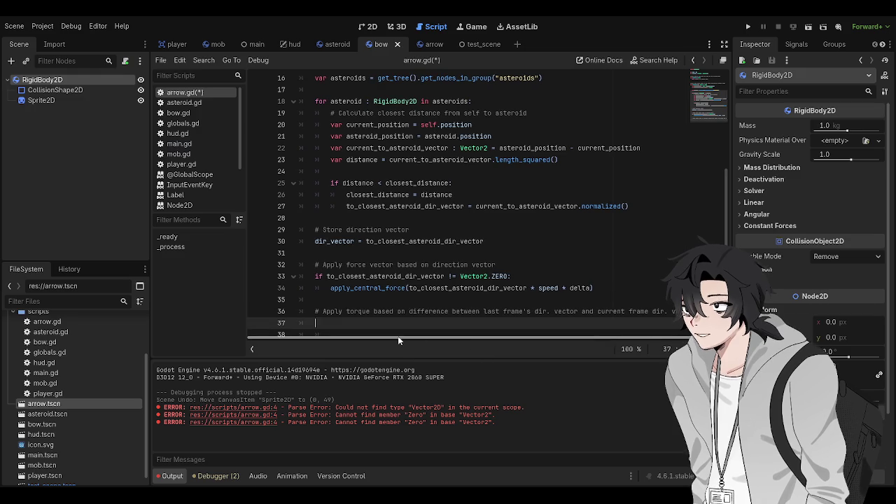
type("apa")
key("BackSpace")
scroll(380, 271, "down", 1)
left_click(348, 264)
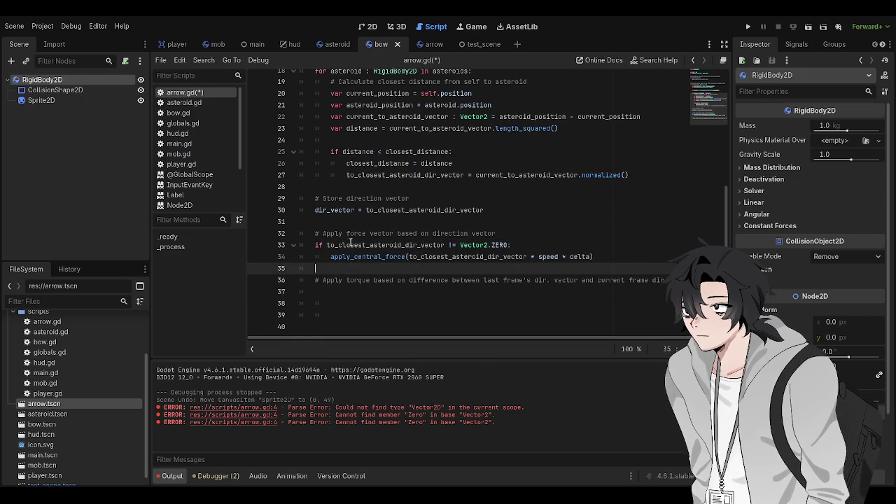
Add an indented apply_torque call under apply_central_force inside the if block.
left_click(348, 256)
left_click(316, 281)
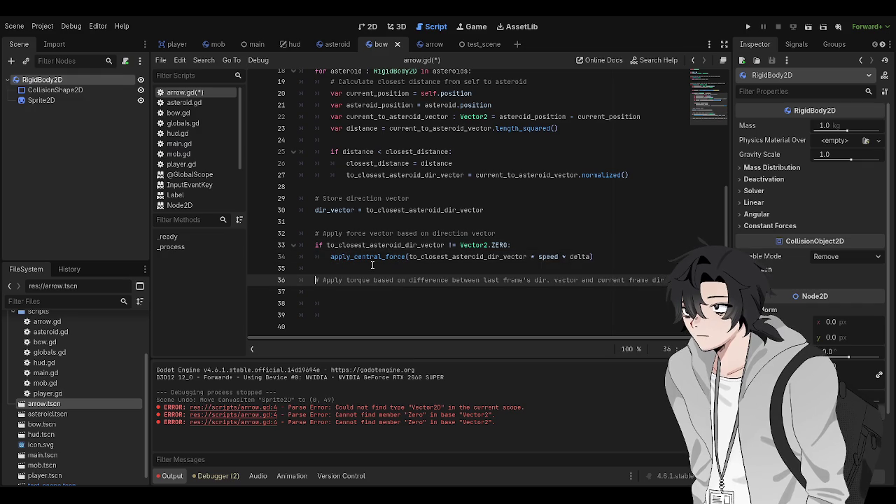
key("BackSpace")
scroll(372, 270, "up", 1)
left_click(373, 274)
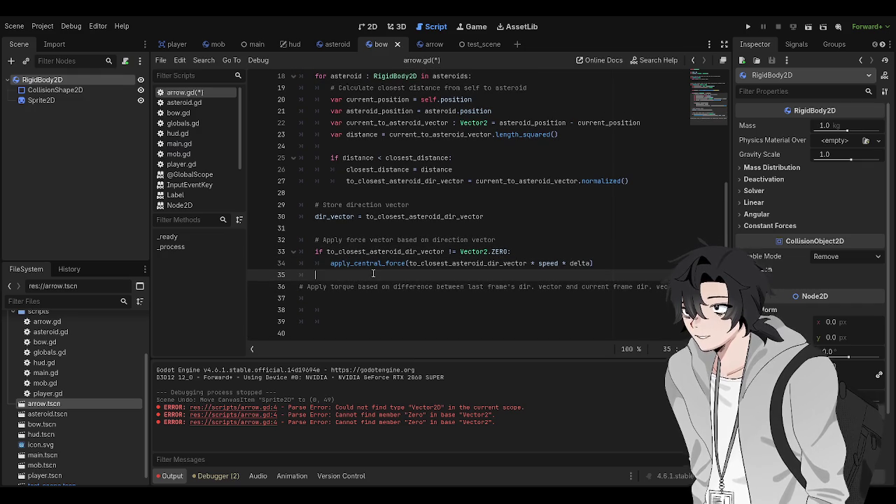
key("Tab")
type("apply_")
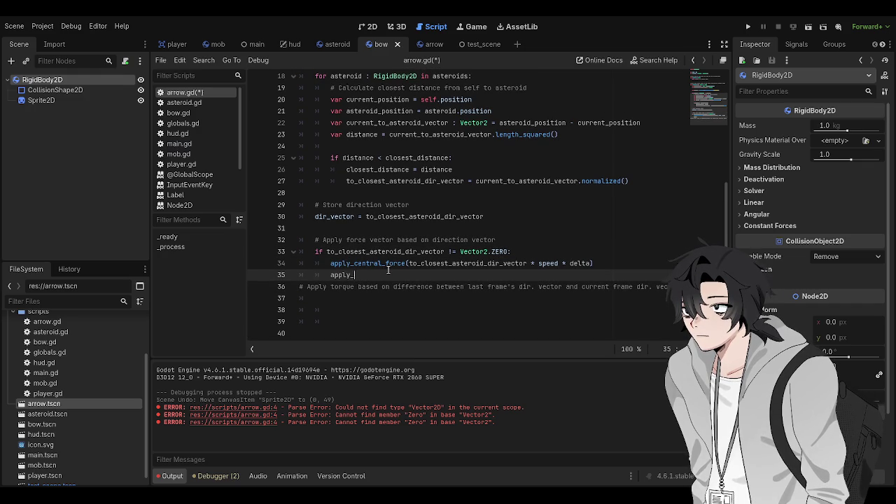
type("torque")
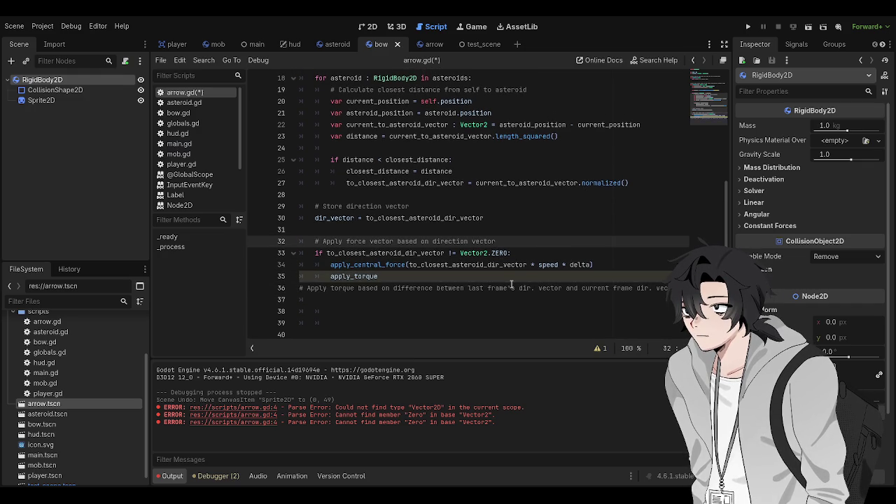
Move the torque comment under the force comment, reword it to 'Apply central force', and save.
key("ctrl+x")
left_click(505, 236)
key("Return")
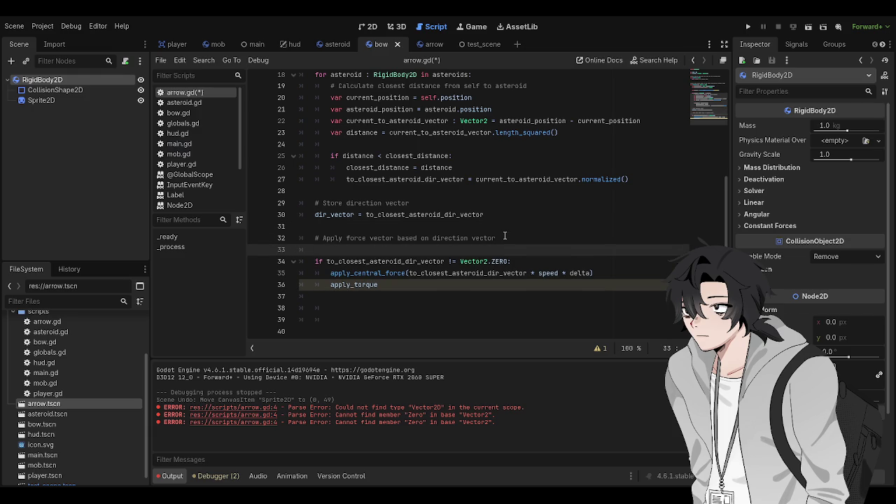
key("ctrl+v")
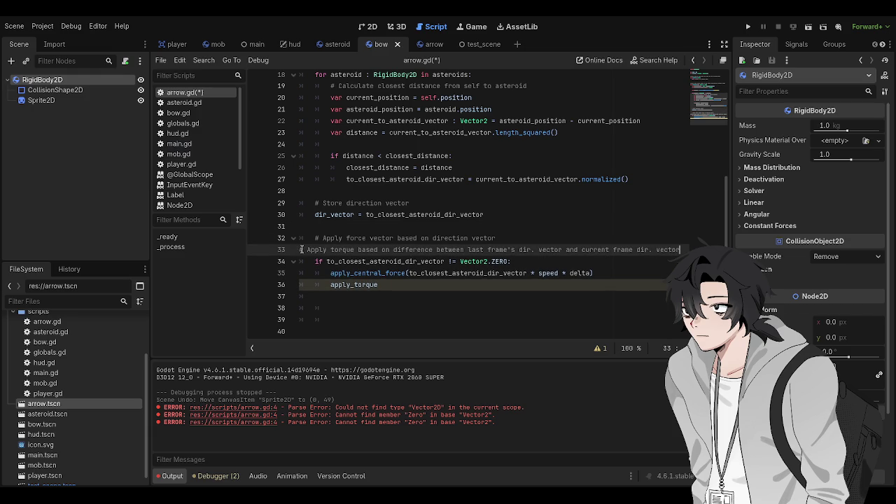
double_click(385, 238)
key("BackSpace")
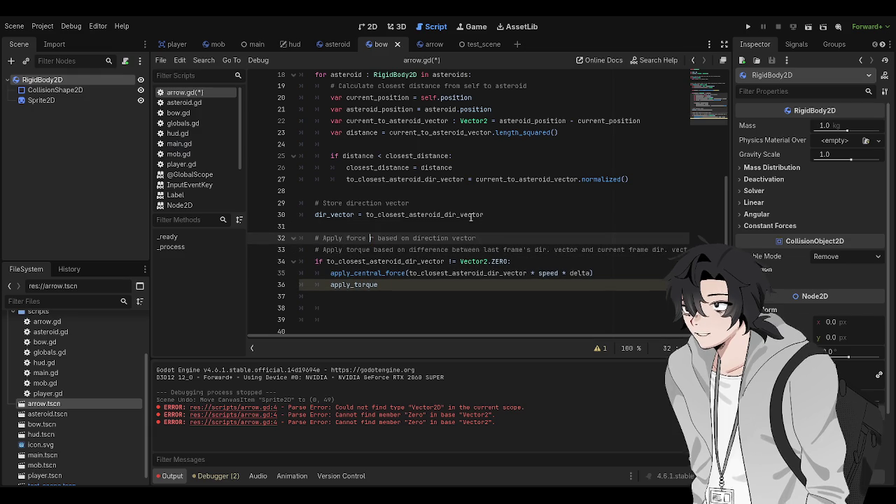
type("centr")
key("ctrl+Left")
type("central")
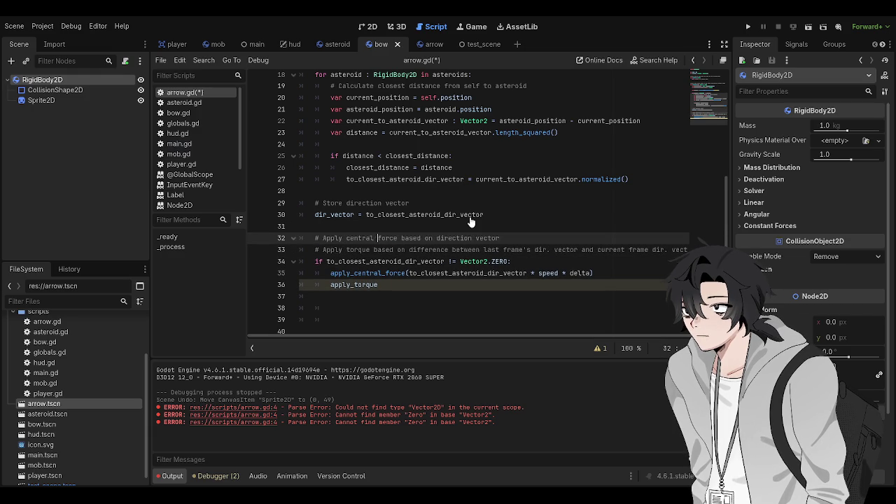
key("Down")
key("Down")
key("Down")
key("ctrl+s")
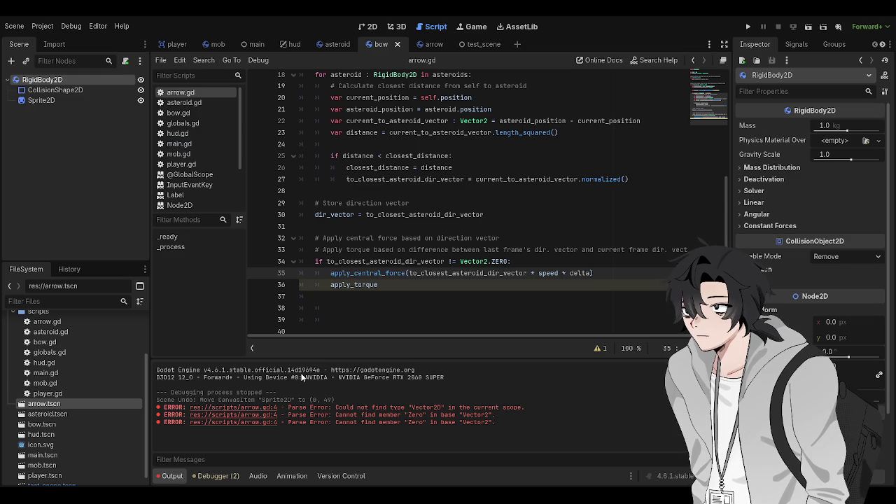
Add empty parentheses to apply_torque, then look up where dir_vector is declared.
key("Down")
type("(")
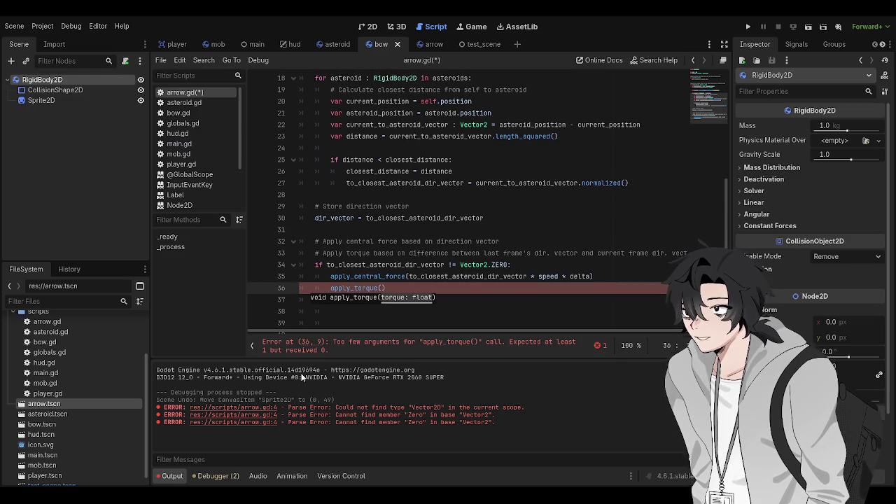
left_click(616, 277)
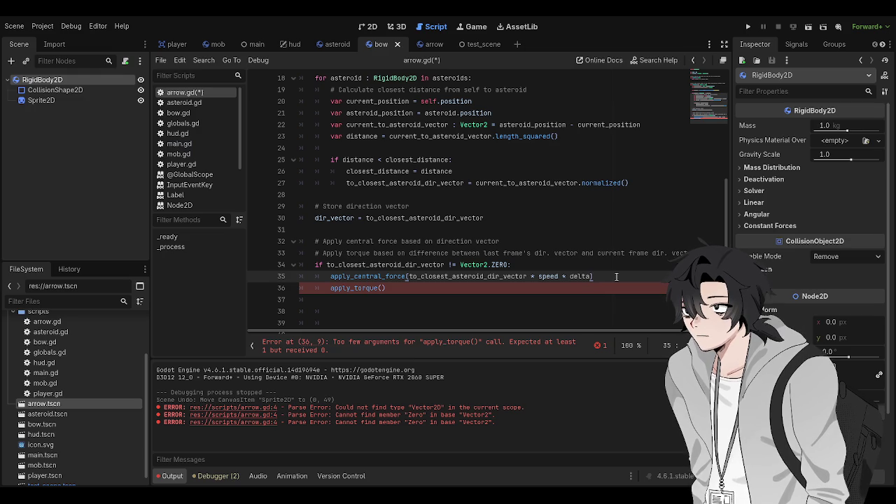
left_click(350, 288)
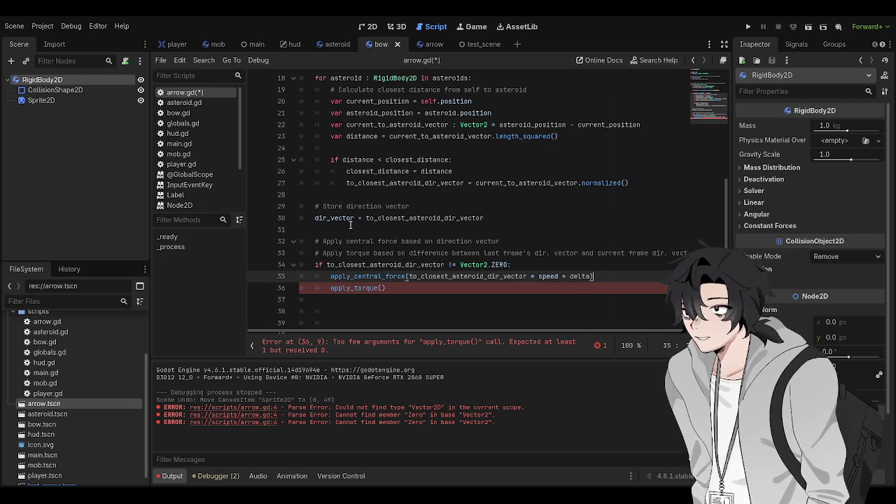
left_click(350, 218)
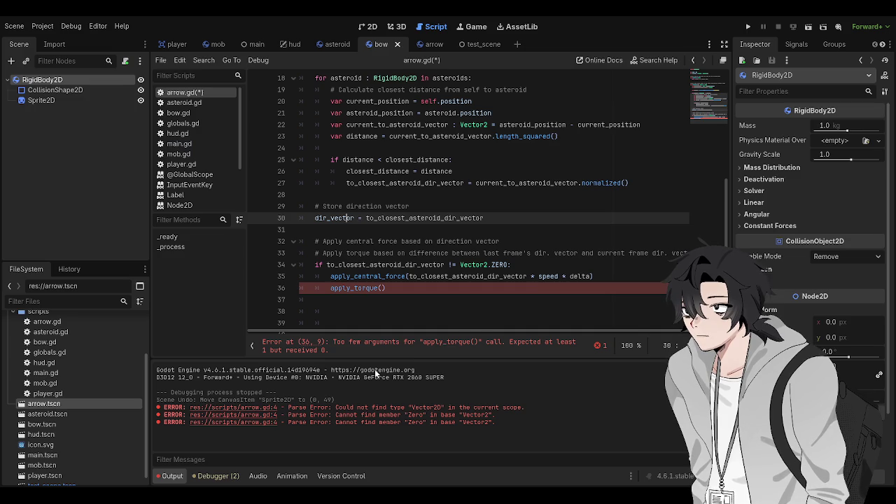
key("ctrl+z")
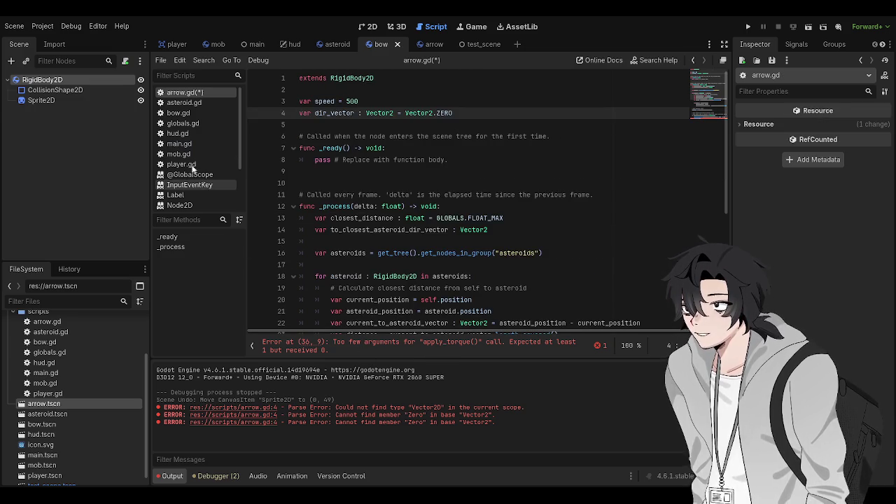
Select RigidBody2D on line 18 and open its class reference with Alt+F1.
scroll(342, 237, "down", 5)
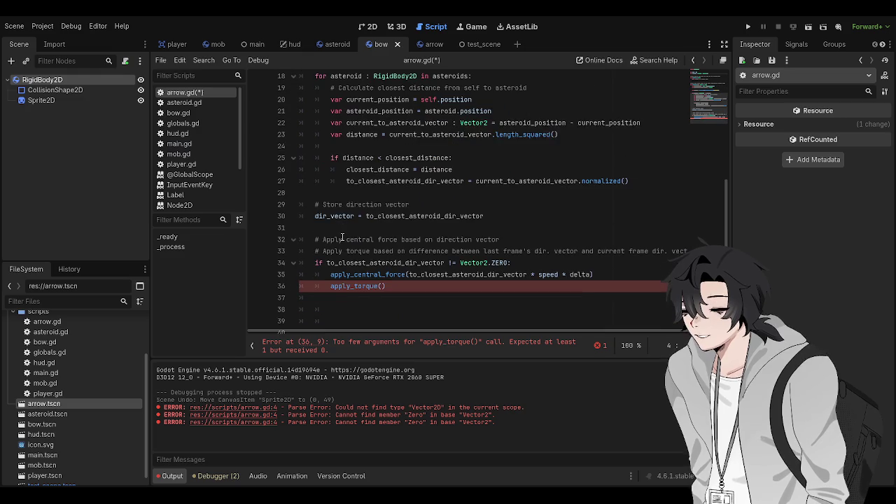
scroll(354, 245, "down", 1)
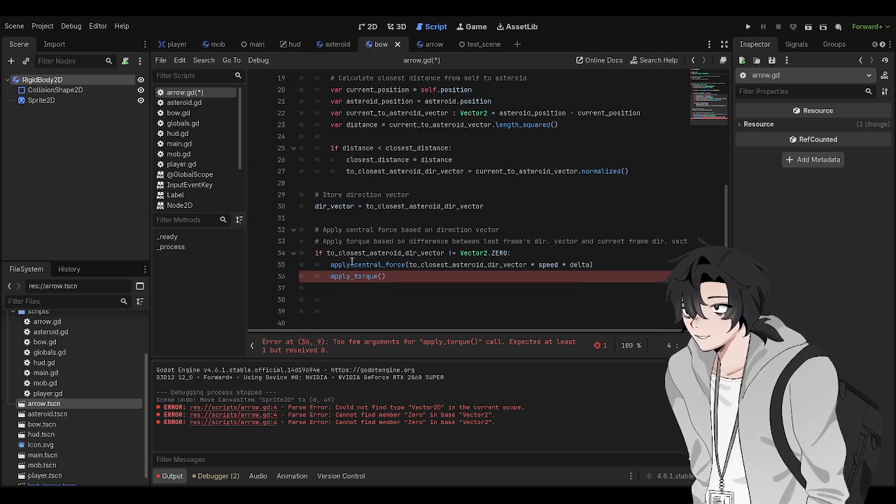
left_click(423, 271)
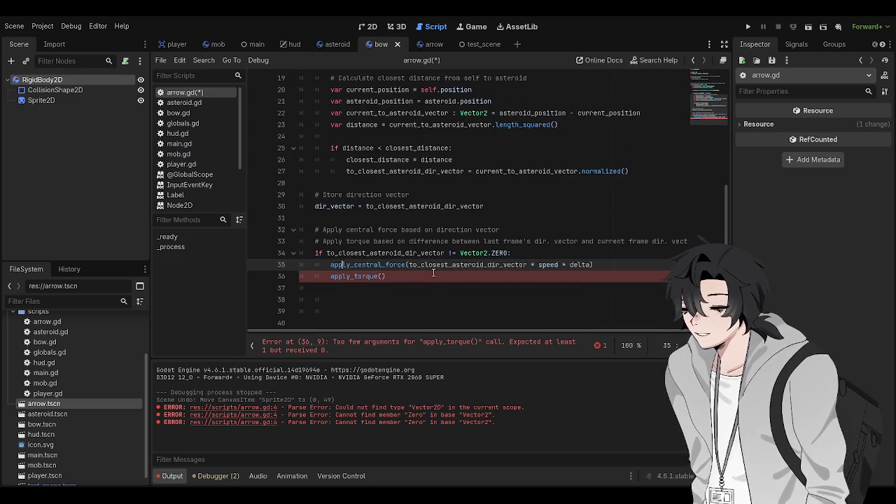
scroll(397, 231, "up", 3)
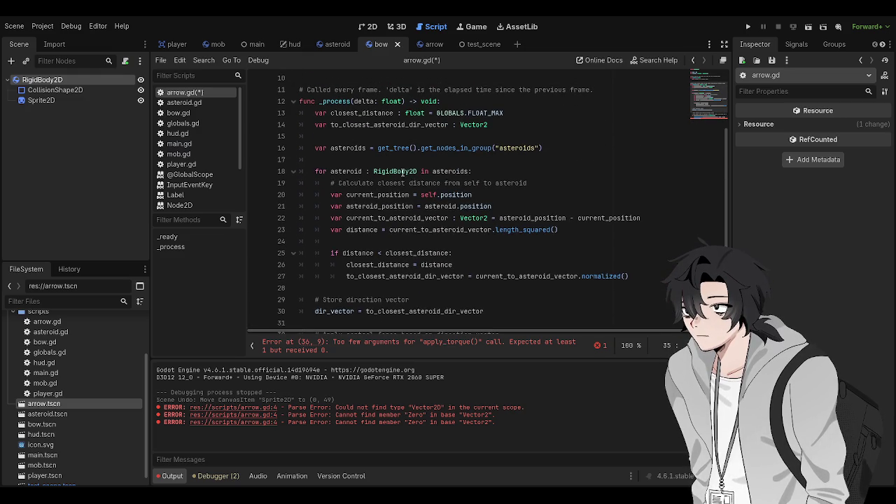
left_click(395, 171)
double_click(395, 171)
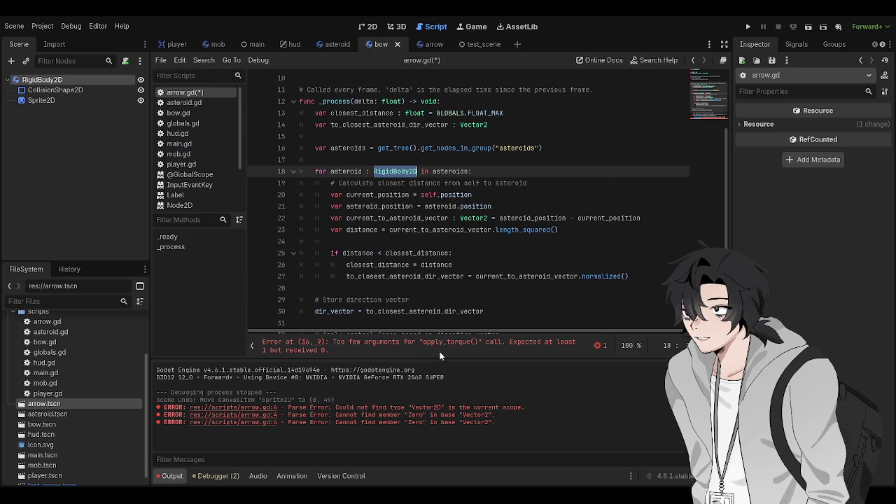
key("alt+F1")
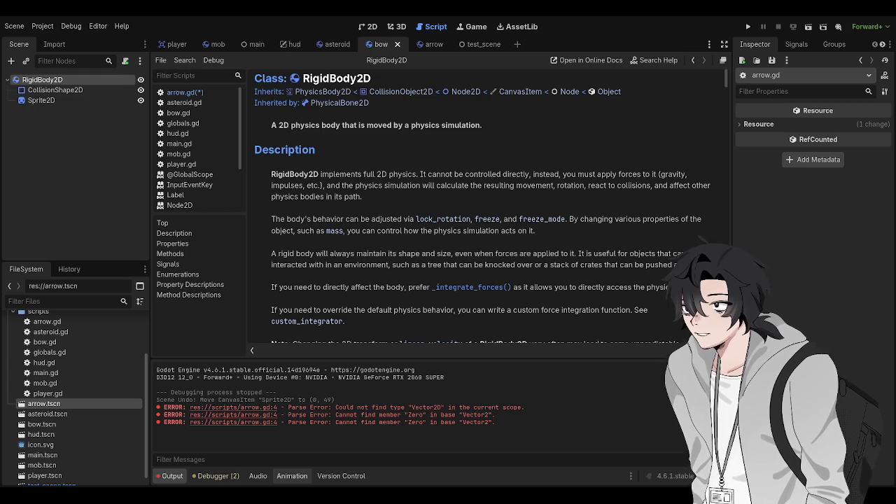
scroll(376, 280, "down", 3)
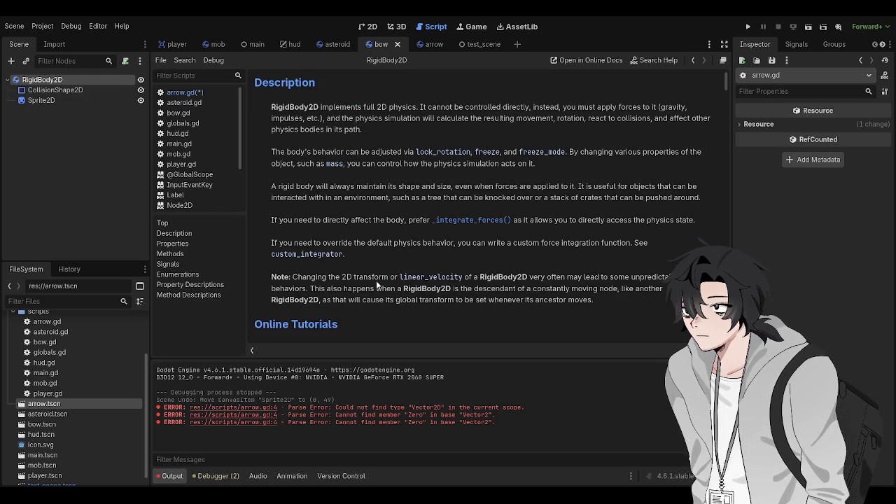
Save arrow.gd, then scroll the RigidBody2D reference down to its Properties list.
key("ctrl+s")
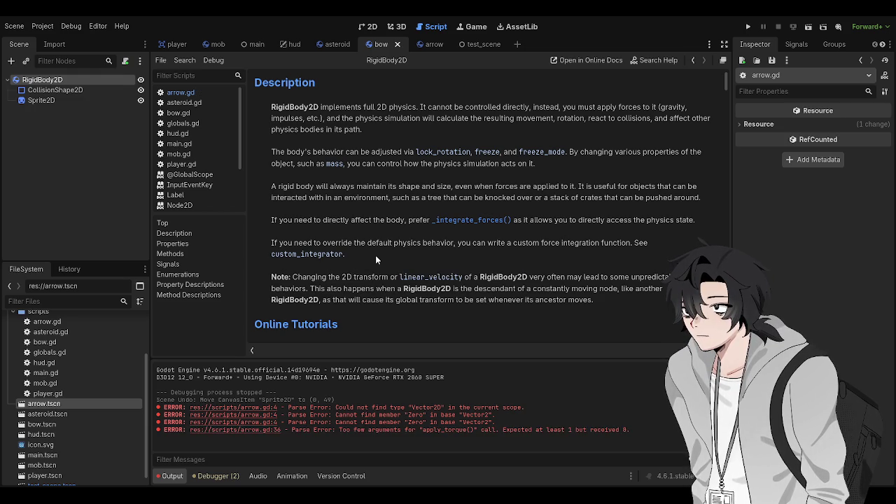
scroll(375, 258, "down", 1)
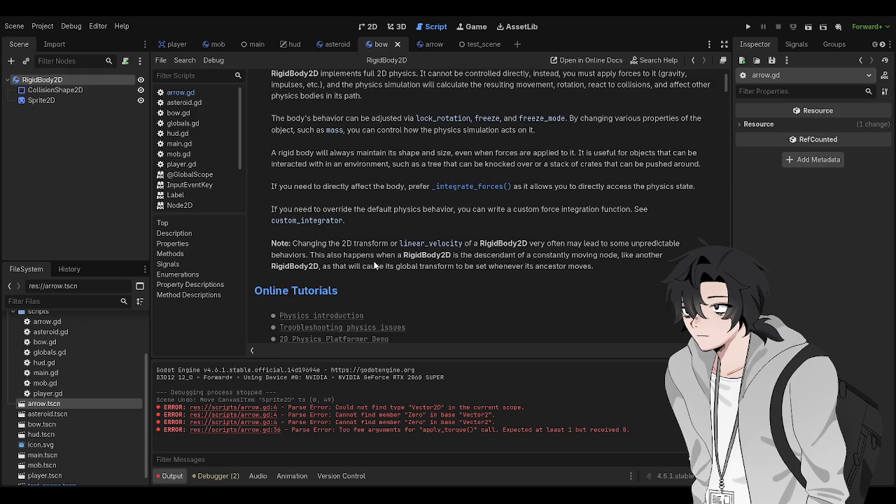
scroll(387, 256, "up", 1)
scroll(343, 273, "up", 2)
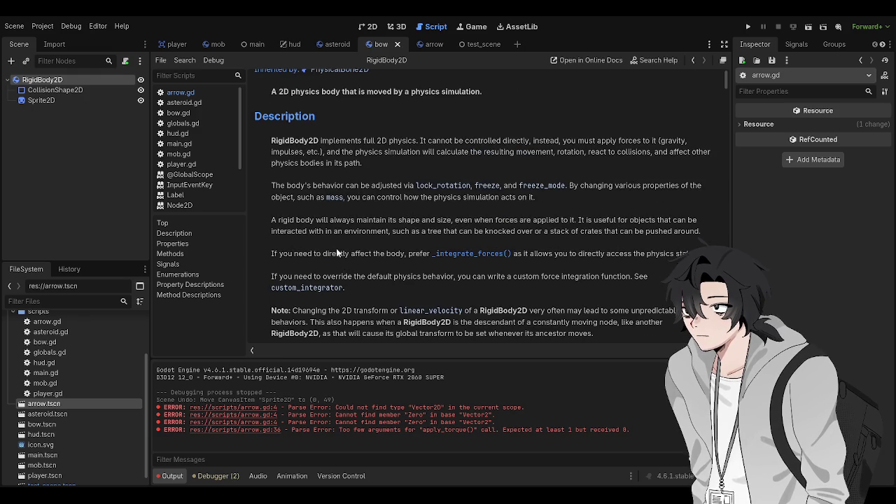
scroll(336, 247, "down", 2)
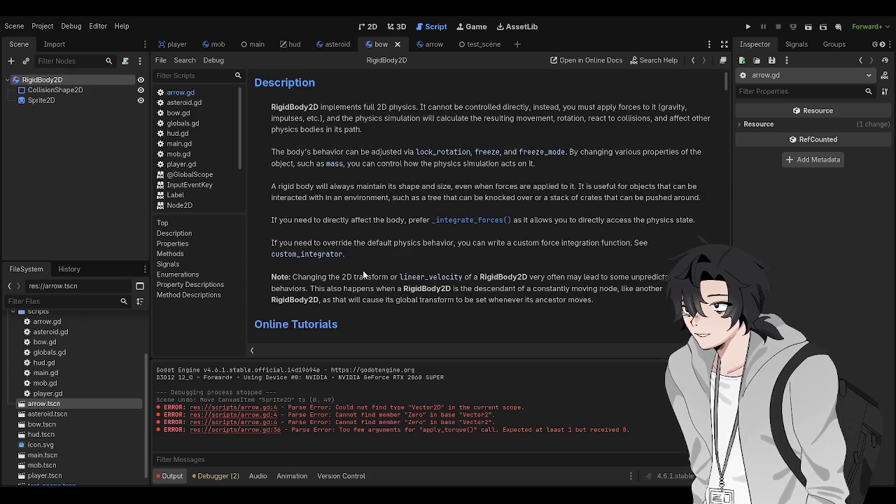
scroll(341, 265, "down", 1)
scroll(339, 249, "up", 1)
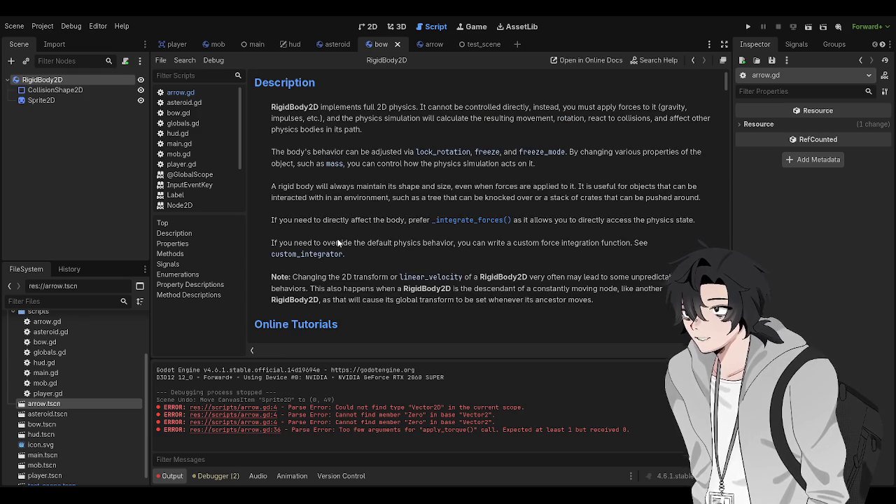
scroll(342, 249, "up", 1)
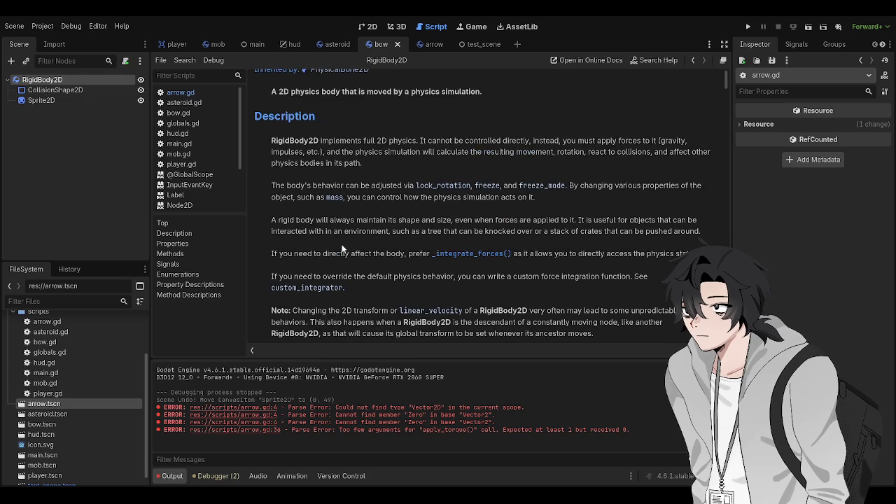
scroll(341, 249, "down", 10)
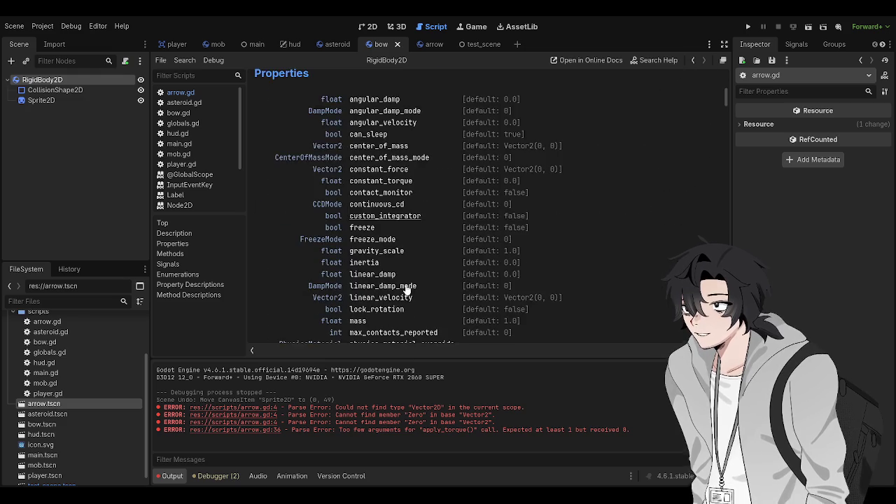
Scroll the RigidBody2D reference to its Methods list, then open the Vector2 class reference.
scroll(405, 289, "down", 5)
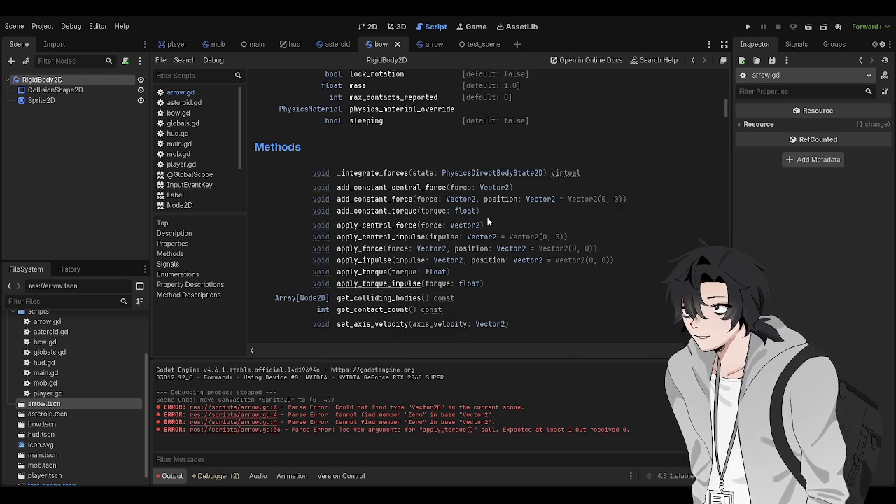
scroll(469, 238, "down", 1)
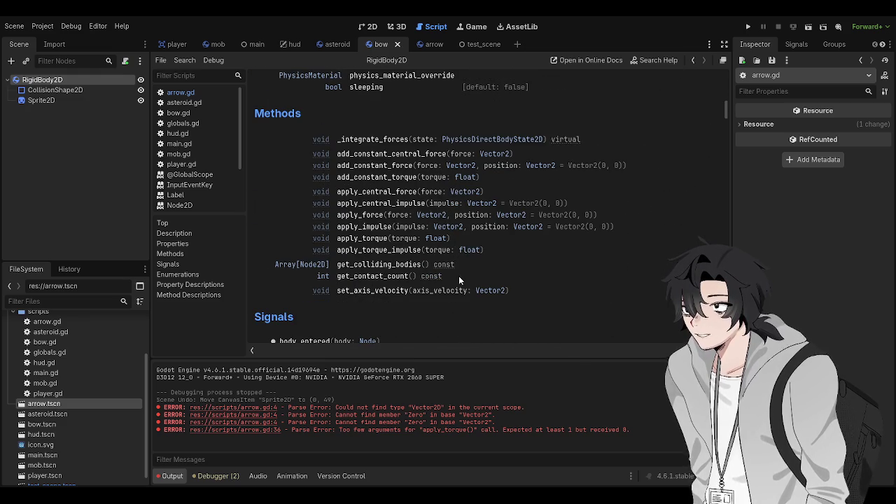
scroll(452, 294, "down", 1)
scroll(392, 252, "up", 1)
scroll(385, 245, "up", 1)
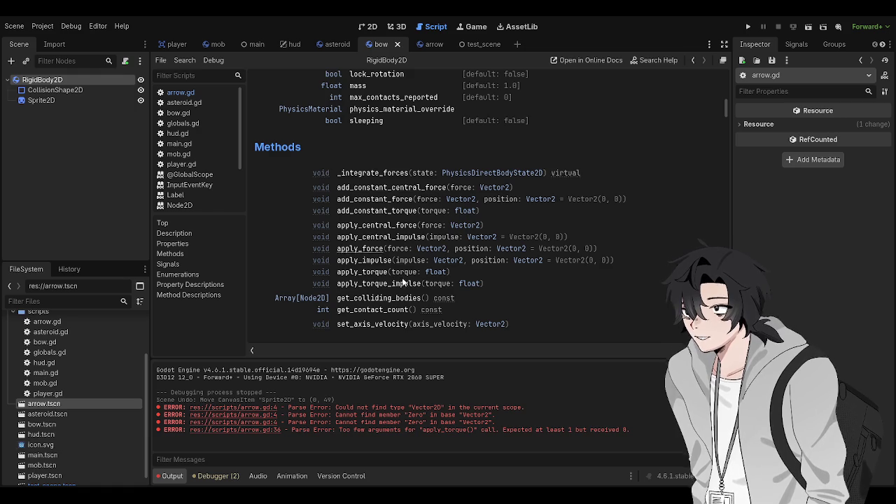
left_click(479, 325)
Scroll the Vector2 Methods list and jump to the orthogonal() description.
scroll(403, 250, "down", 3)
scroll(399, 251, "down", 8)
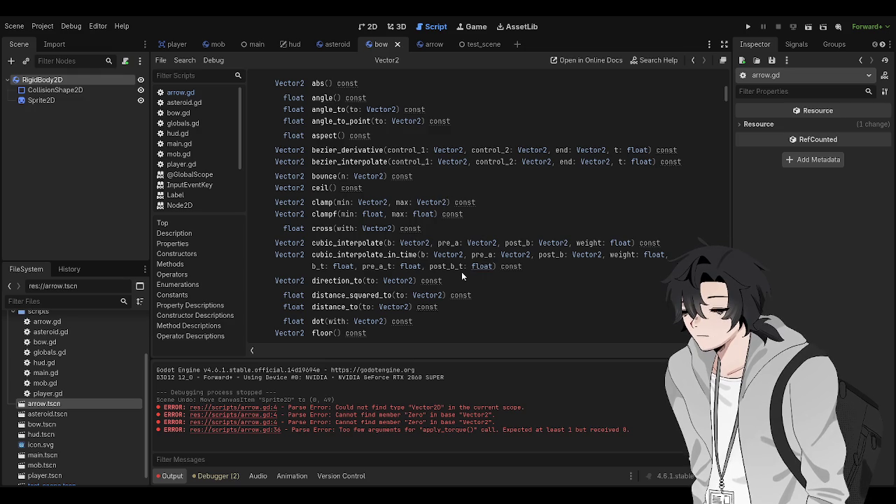
scroll(449, 294, "down", 5)
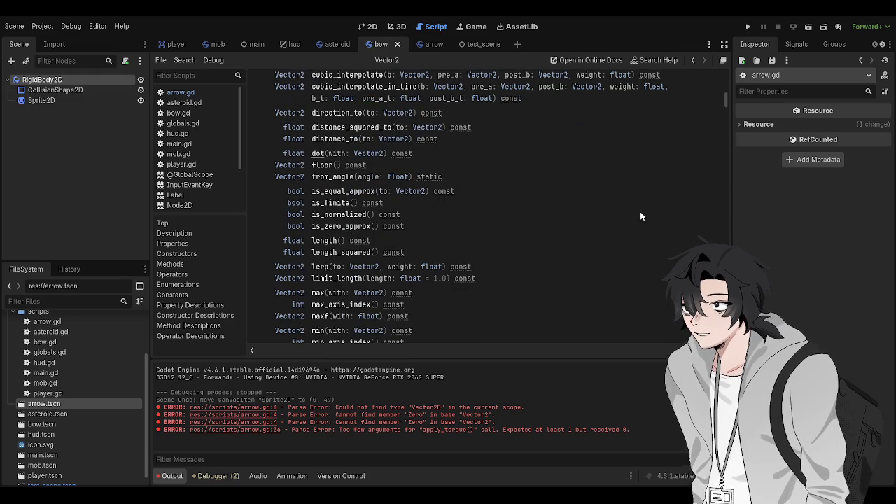
scroll(556, 289, "down", 3)
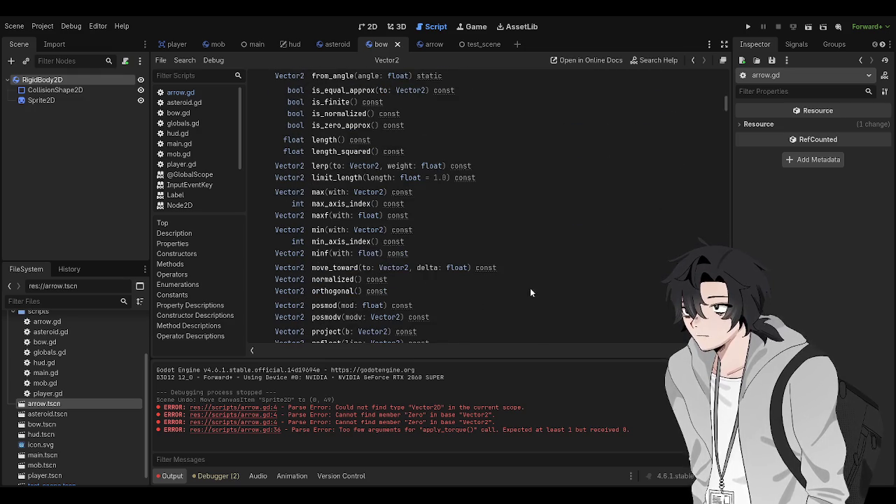
scroll(342, 225, "down", 2)
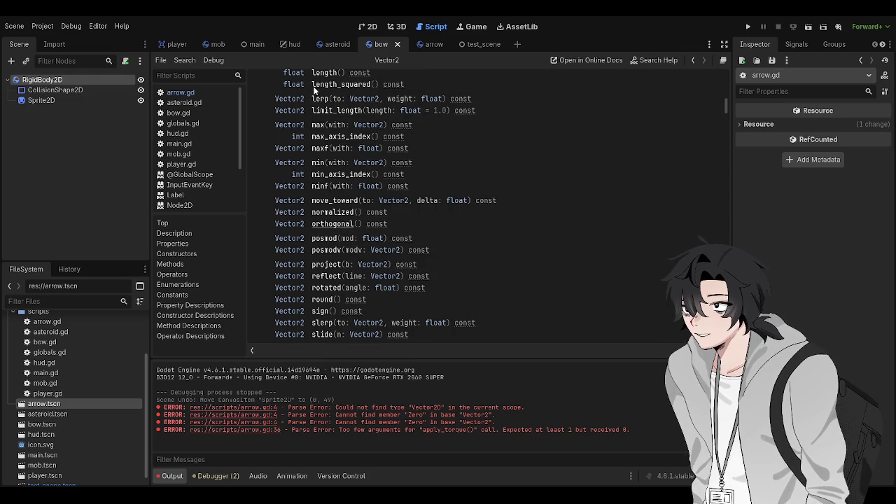
left_click(343, 224)
Scroll back up the Vector2 page and jump to the dot() method description.
scroll(426, 187, "up", 2)
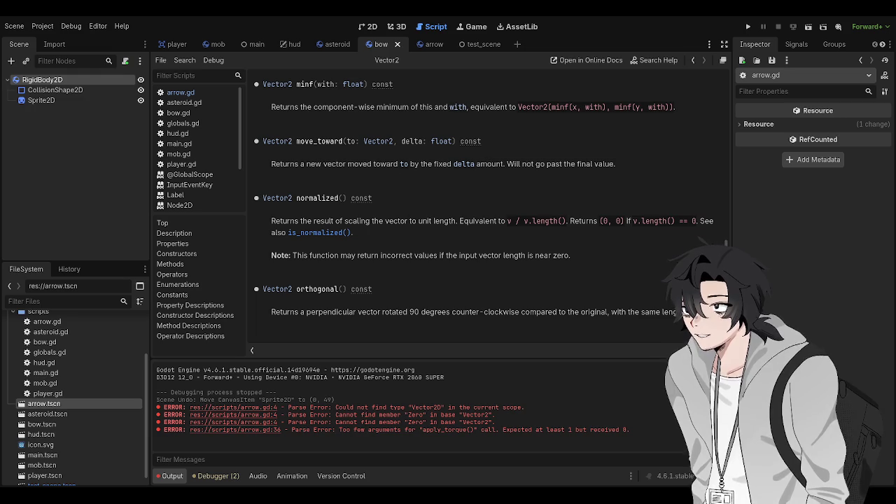
scroll(425, 211, "up", 2)
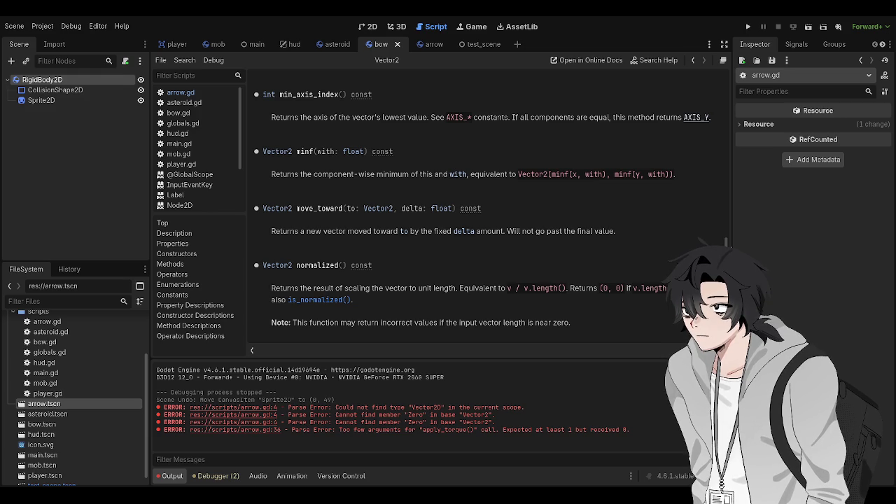
scroll(686, 118, "up", 20)
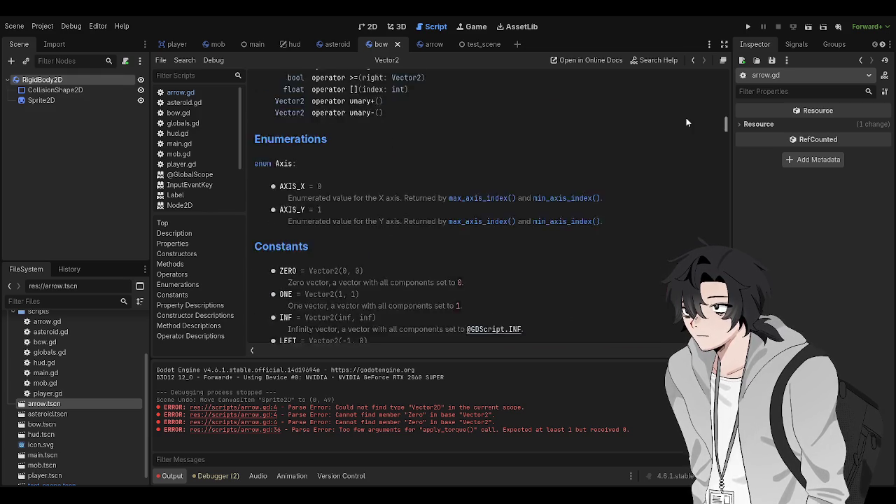
scroll(689, 98, "up", 1)
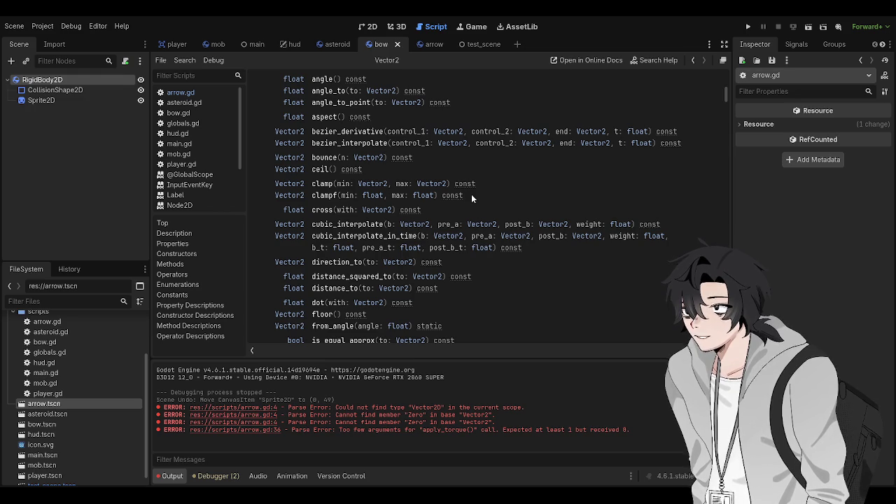
scroll(392, 231, "up", 1)
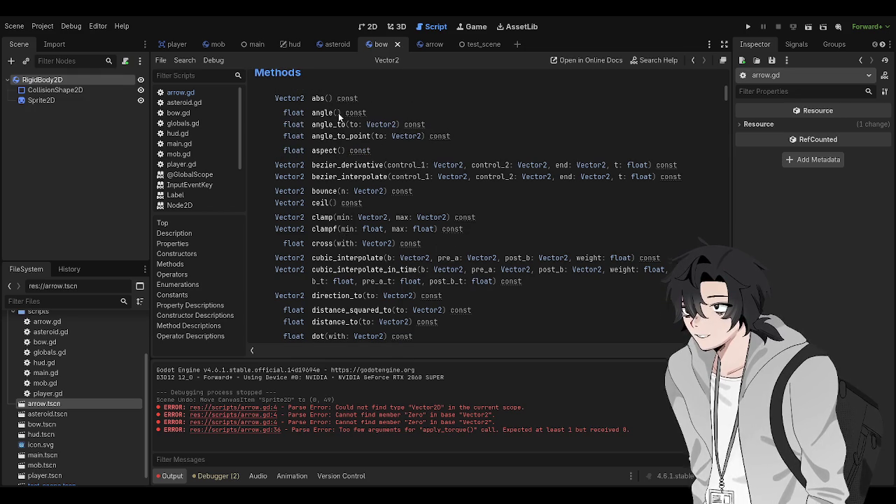
scroll(343, 241, "up", 1)
scroll(325, 267, "down", 3)
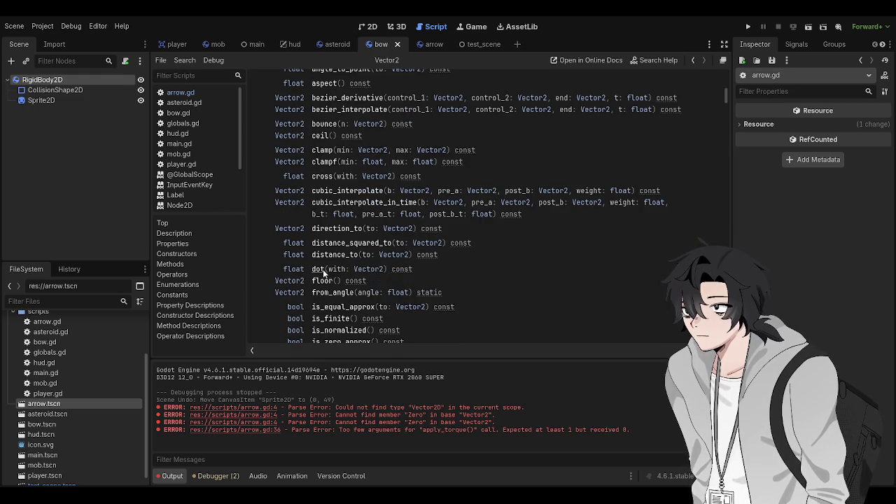
left_click(319, 269)
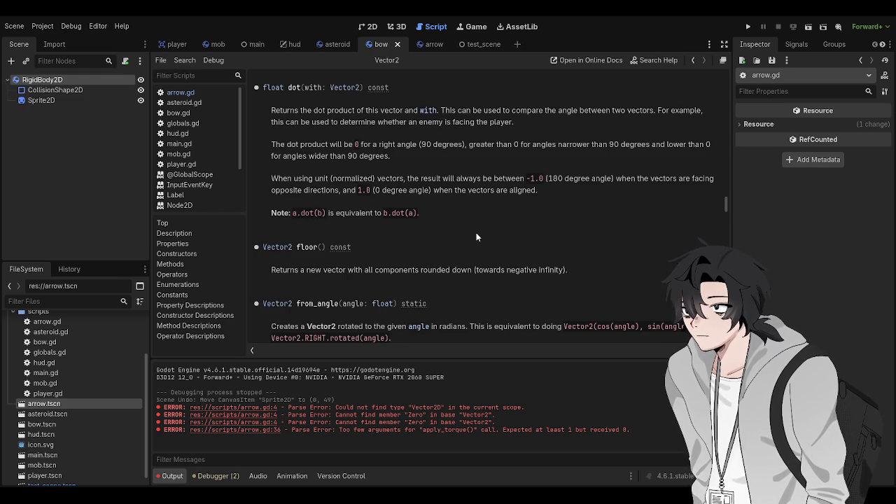
Scroll the Vector2 reference to the methods summary covering ceil() through limit_length().
scroll(476, 237, "up", 1)
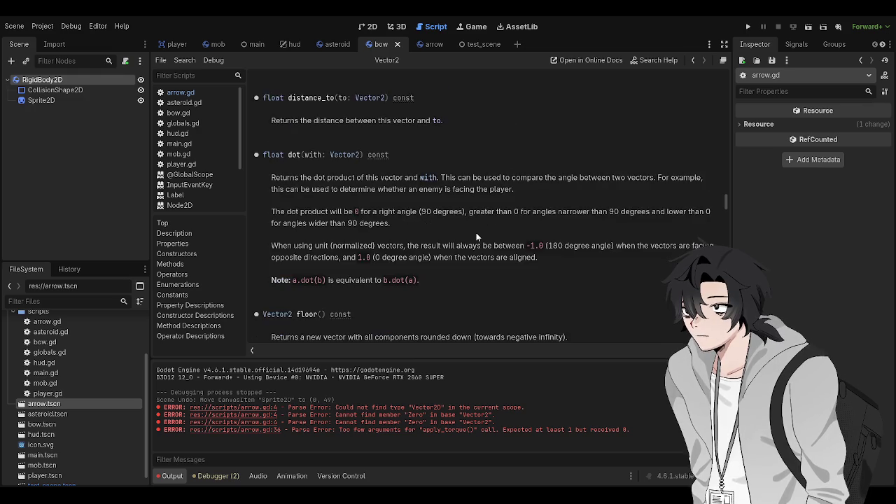
scroll(477, 236, "down", 2)
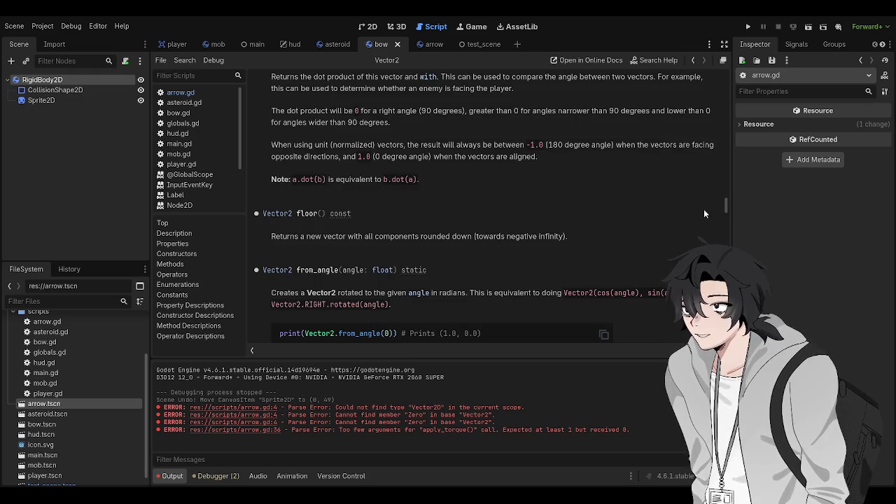
scroll(723, 208, "down", 1)
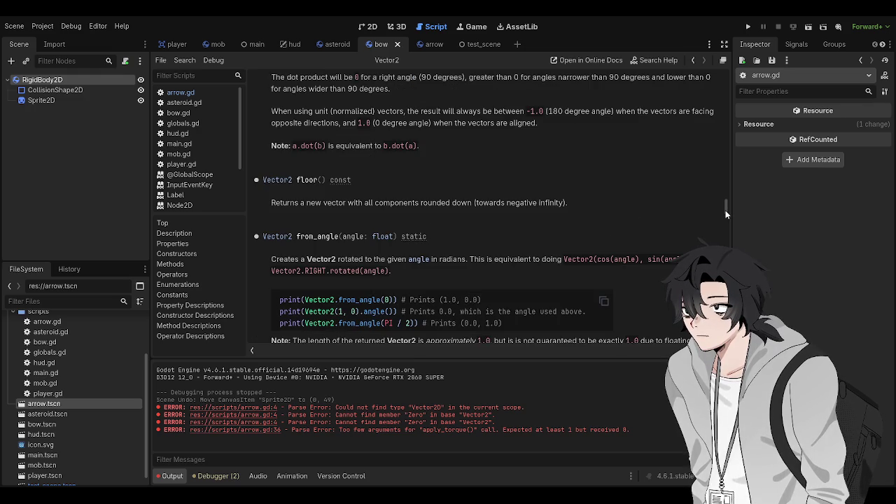
scroll(726, 210, "down", 4)
scroll(707, 213, "down", 1)
left_click_drag(724, 214, 709, 83)
scroll(524, 276, "down", 4)
scroll(526, 270, "down", 1)
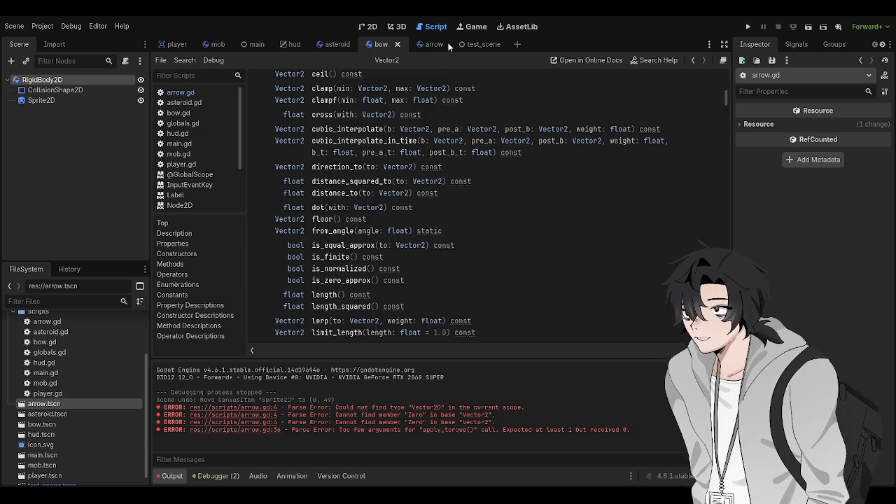
In arrow.gd, start the apply_torque argument with 'dir_vector.'.
left_click(212, 90)
left_click(370, 233)
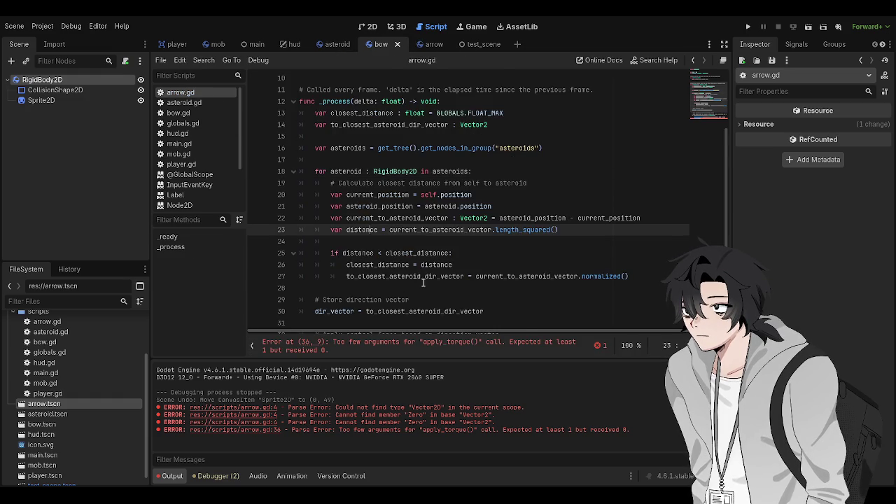
left_click(493, 312)
scroll(498, 315, "down", 2)
left_click(498, 313)
scroll(501, 294, "down", 1)
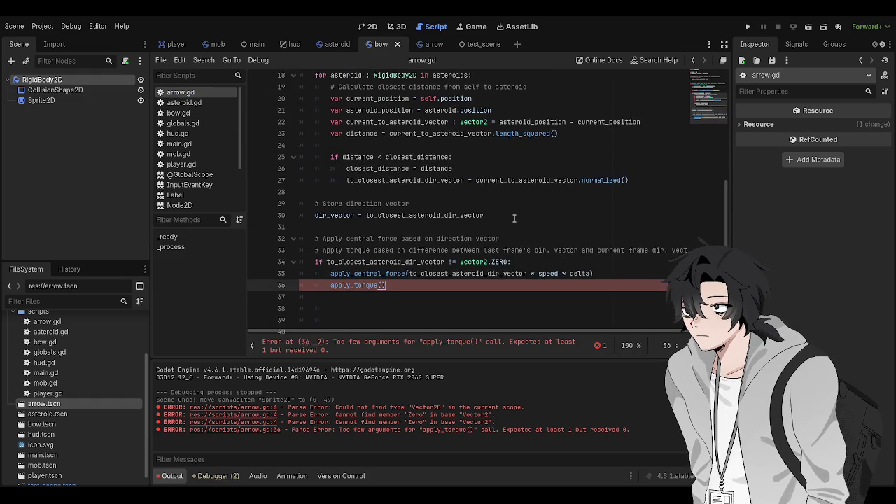
key("Left")
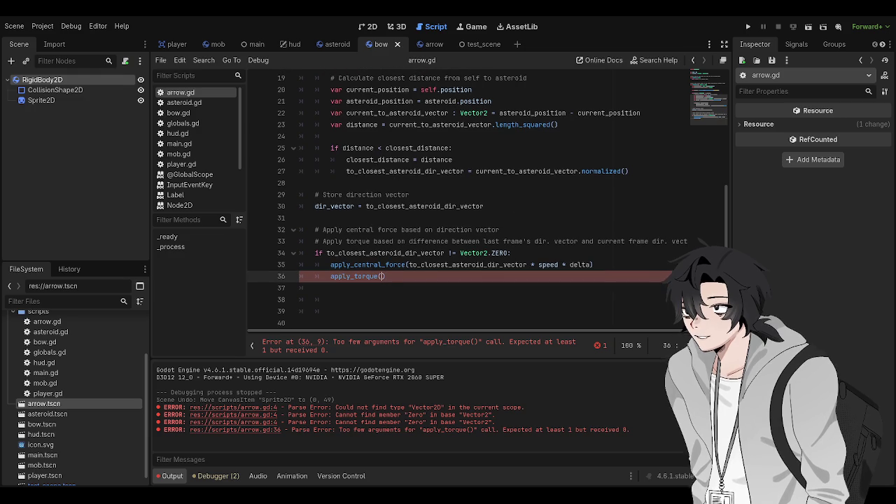
type("dir_vector")
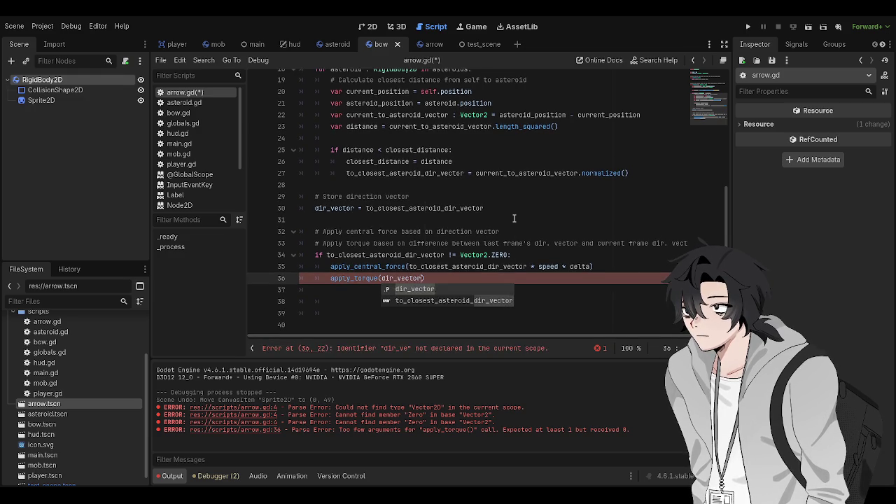
type(".")
Move the store-direction comment and assignment below the torque call, remove blank lines, and save.
mouse_move(485, 208)
left_mouse_down()
mouse_move(315, 208)
mouse_move(315, 197)
left_mouse_up()
key("ctrl+c")
key("BackSpace")
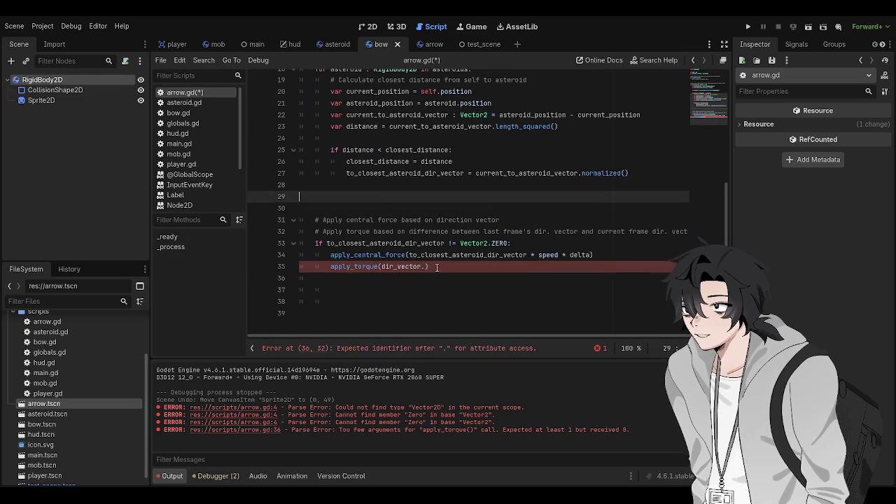
left_click(331, 289)
key("ctrl+v")
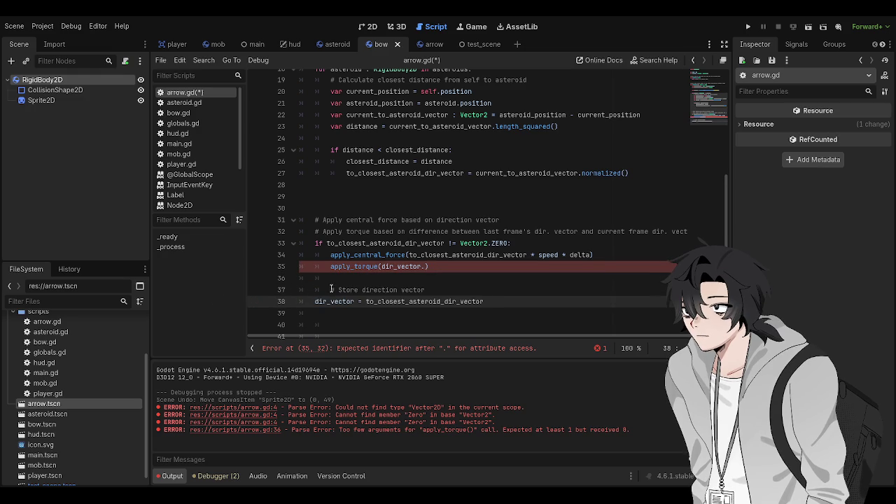
left_click(331, 289)
key("BackSpace")
left_click(347, 204)
key("BackSpace")
key("BackSpace")
key("ctrl+s")
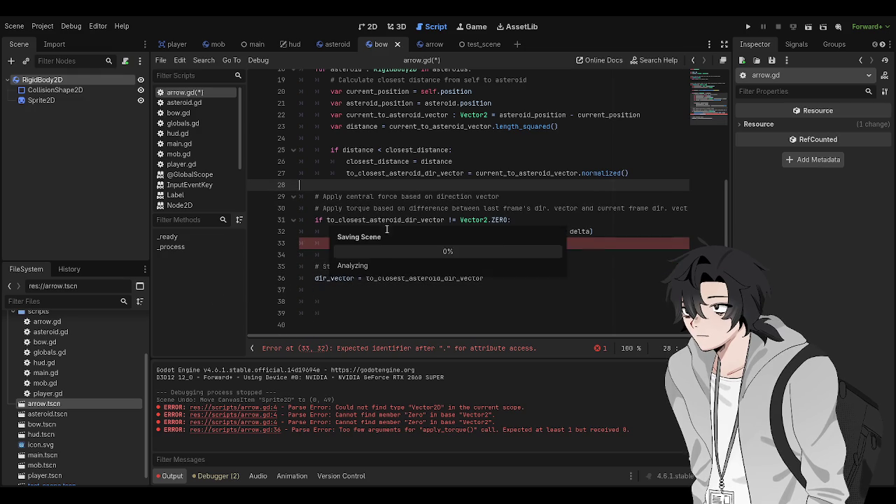
Complete the torque call as dir_vector.angle_to(to_closest_asteroid_dir_vector) and save.
left_click(425, 243)
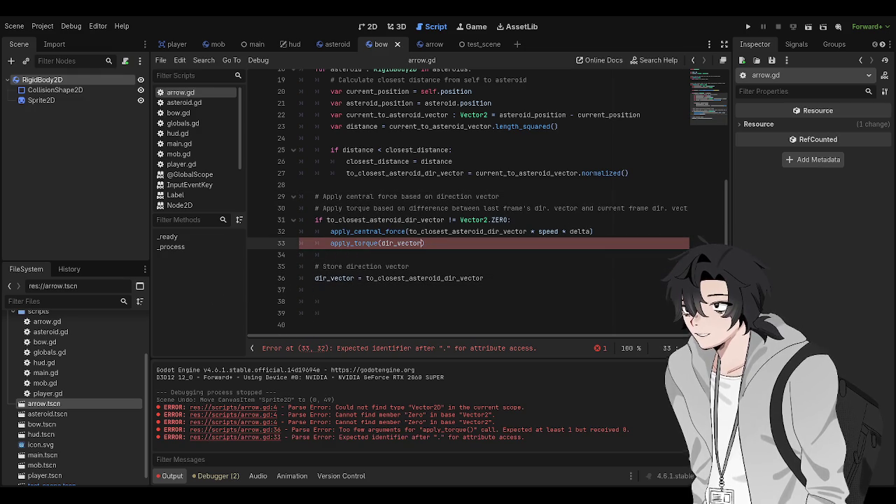
key("Delete")
type("angle_to(")
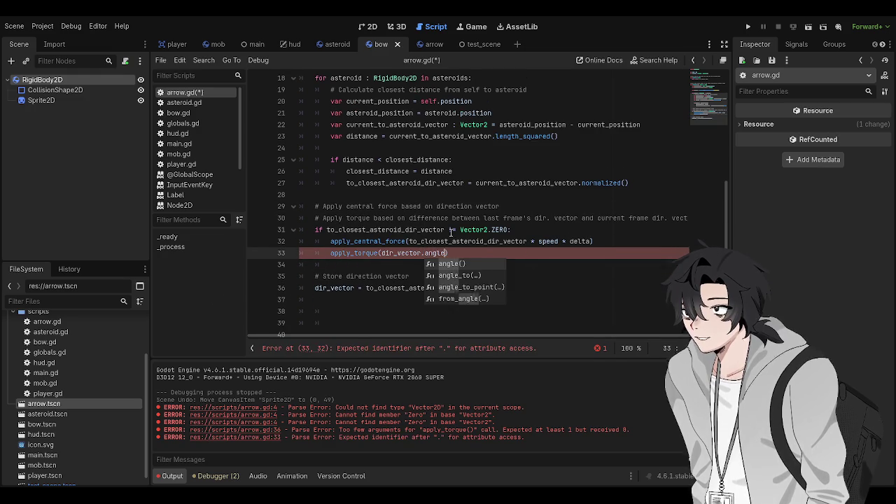
key("Escape")
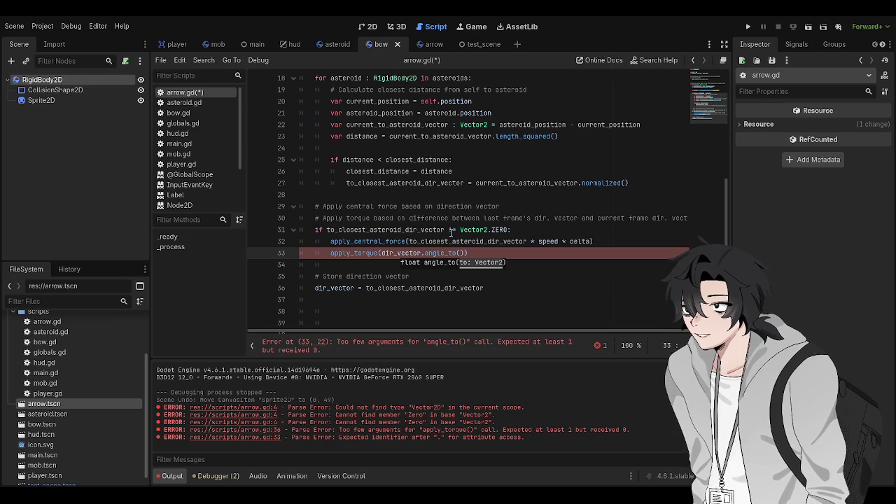
type("to_closest_asteroid_di")
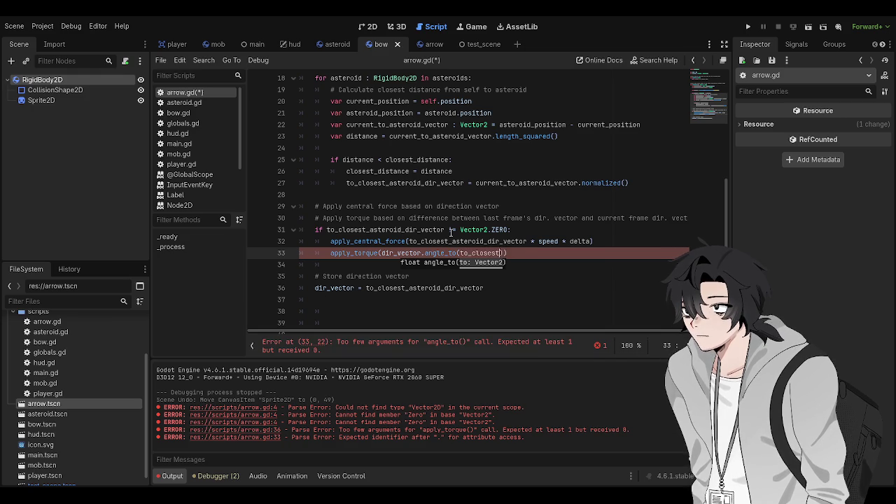
type("r_vector")
left_click(448, 229)
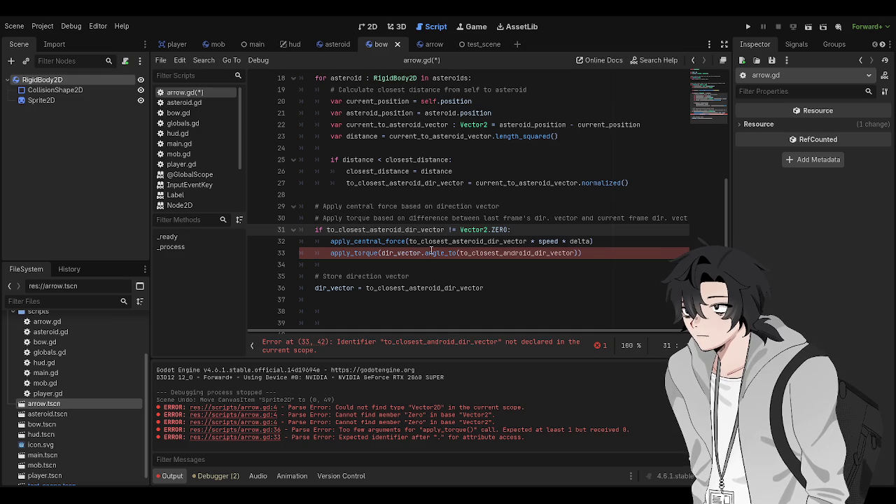
left_click(432, 252)
key("Down")
key("ctrl+s")
Replace the misspelled to_closest_android_dir_vector with the correct name copied from line 27, and save.
left_click(388, 254)
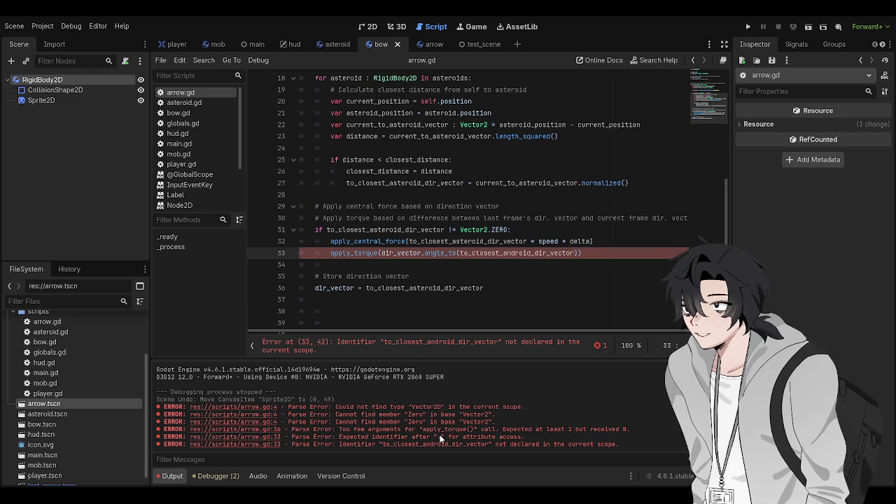
double_click(499, 255)
scroll(509, 266, "up", 2)
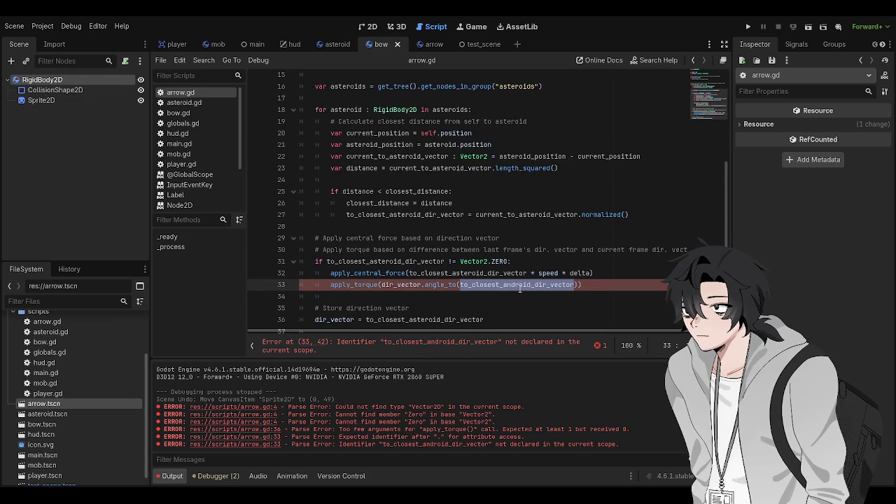
left_click(450, 171)
double_click(449, 171)
double_click(464, 220)
key("ctrl+c")
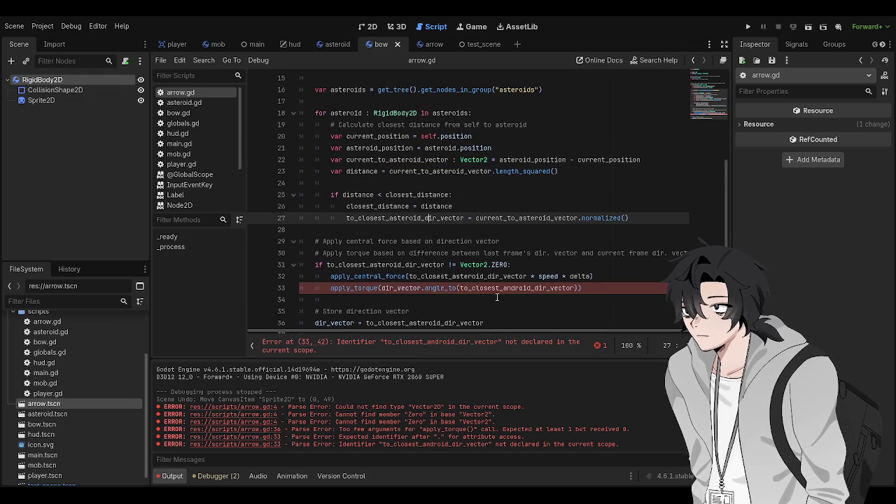
double_click(526, 288)
key("ctrl+v")
key("ctrl+s")
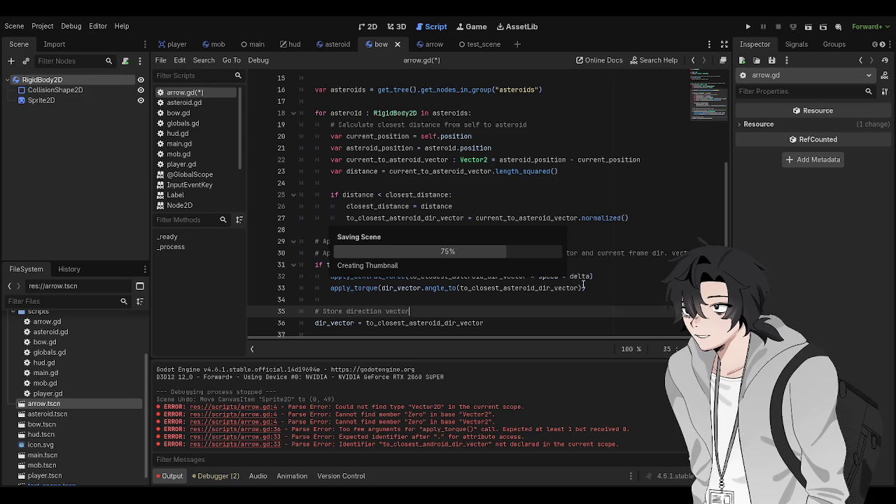
Review the _process distance and direction-storing lines, then run the game with F5.
key("Down")
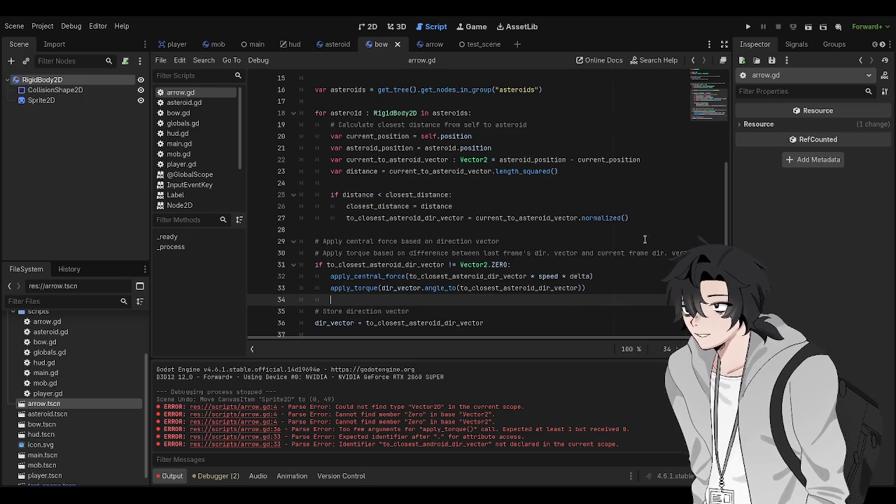
left_click(517, 190)
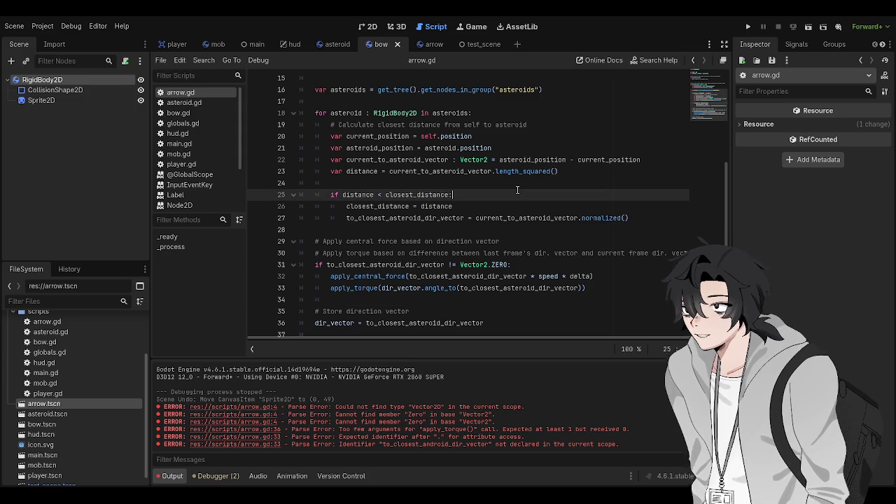
left_click(492, 325)
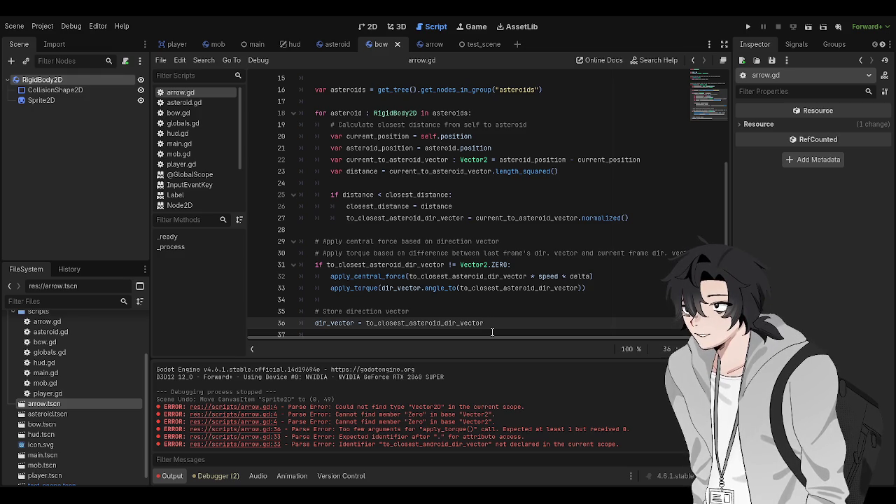
scroll(479, 333, "down", 2)
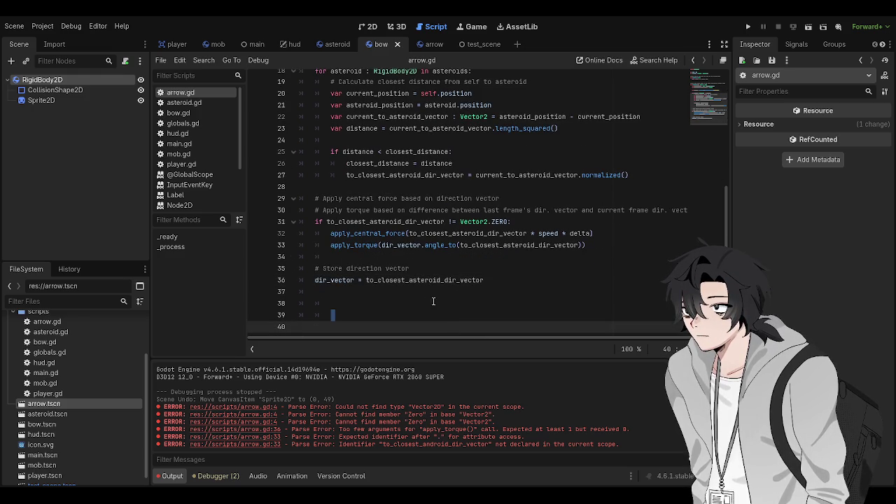
left_click(412, 287)
left_click(410, 268)
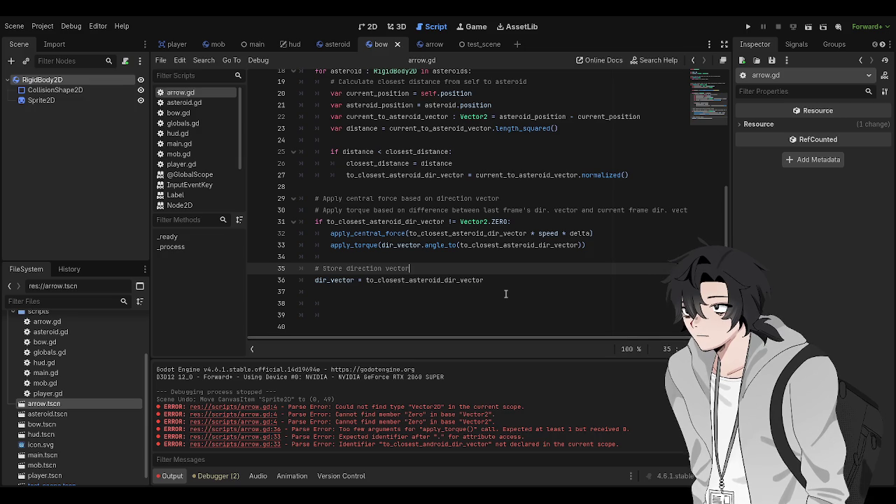
key("F5")
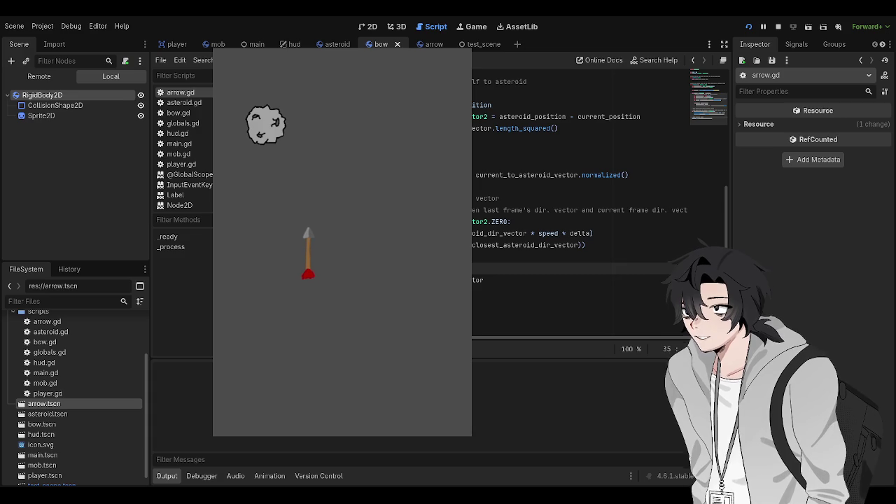
Stop the game, change the speed on line 3 to 3000, save, and test again.
key("F8")
scroll(496, 240, "up", 10)
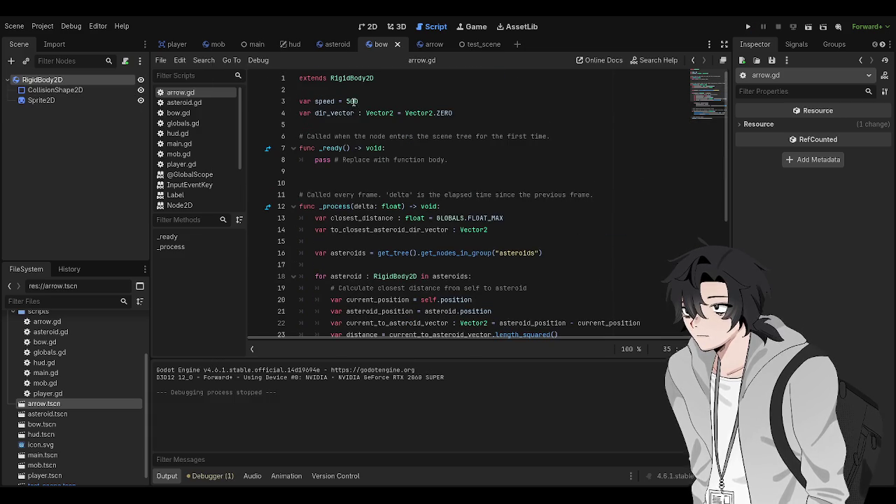
left_click(359, 101)
double_click(352, 101)
type("3000")
key("ctrl+s")
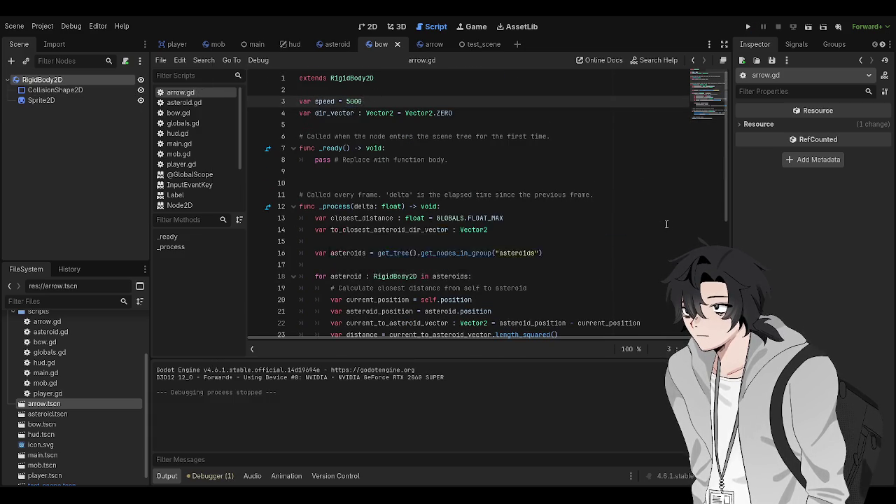
scroll(649, 247, "down", 6)
key("F5")
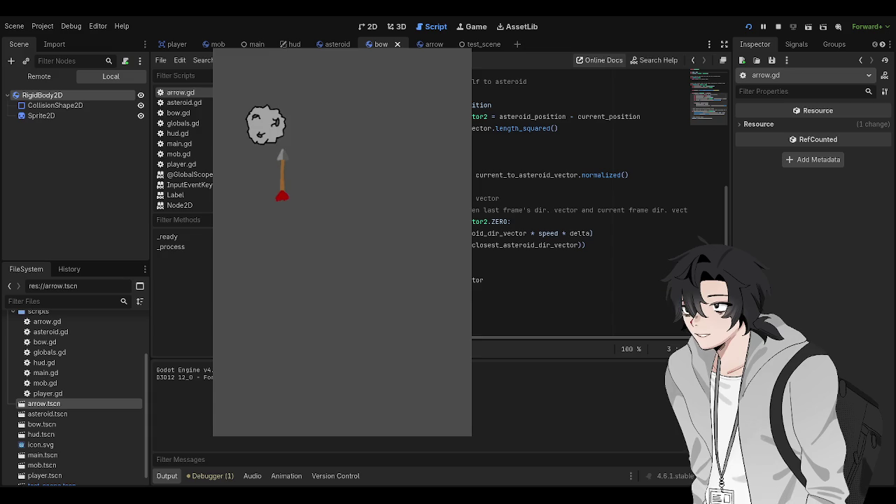
key("F8")
Multiply the angle_to() target on line 33 by delta and save arrow.gd.
left_click(582, 245)
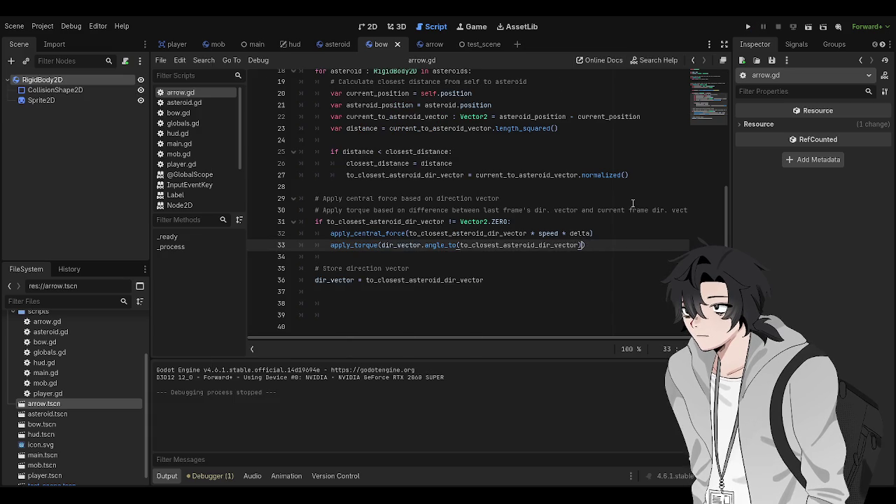
type("* delta")
key("ctrl+s")
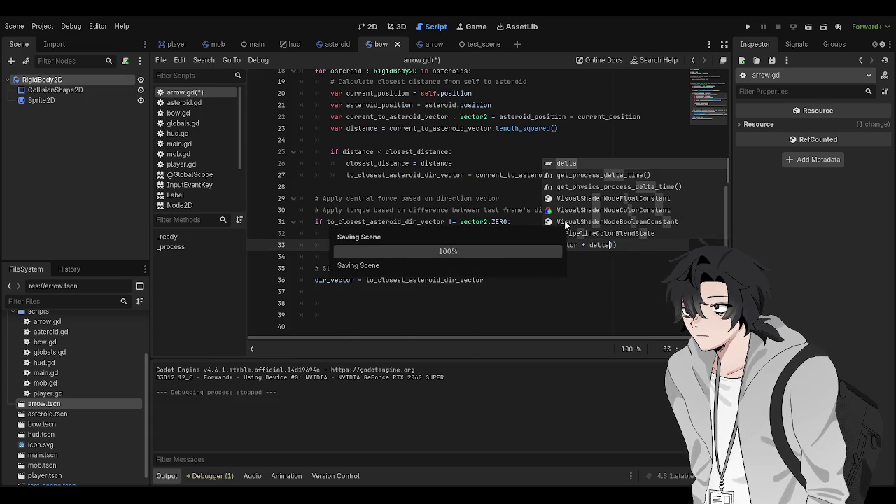
left_click(472, 198)
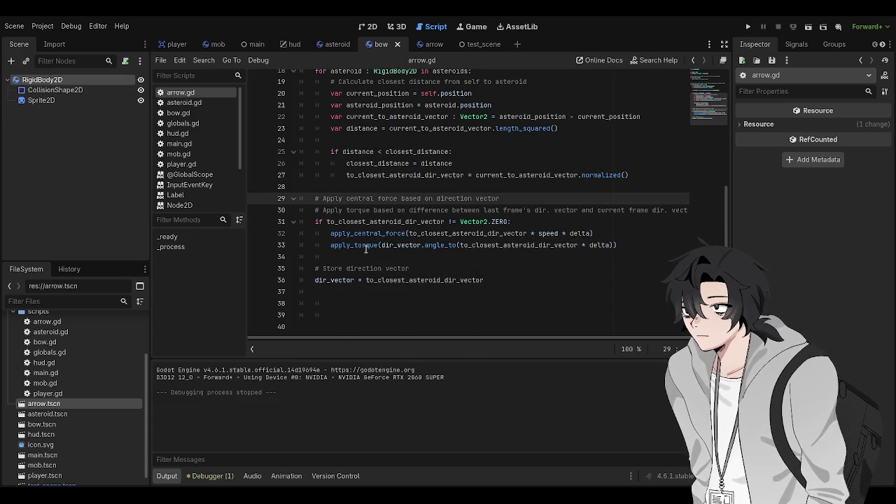
left_click(392, 186)
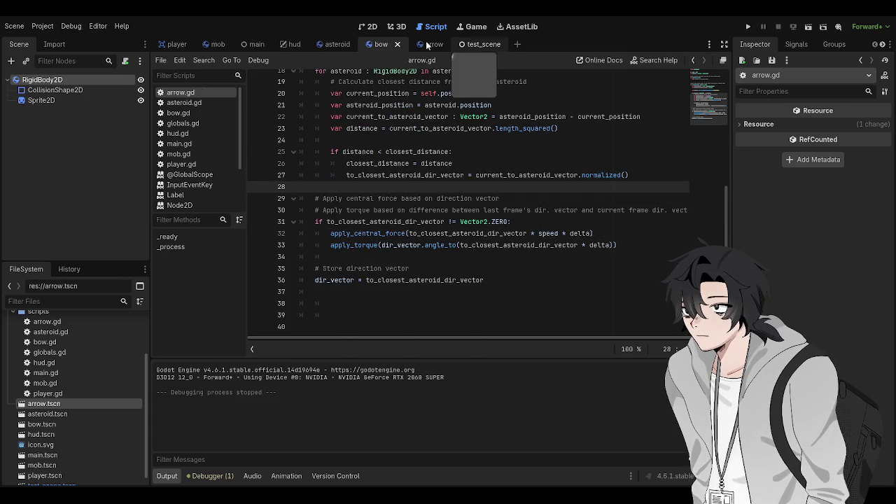
left_click(434, 45)
In the arrow scene's 2D view, trial-move the sprite down, undo it, save, then switch to test_scene.
left_click(365, 26)
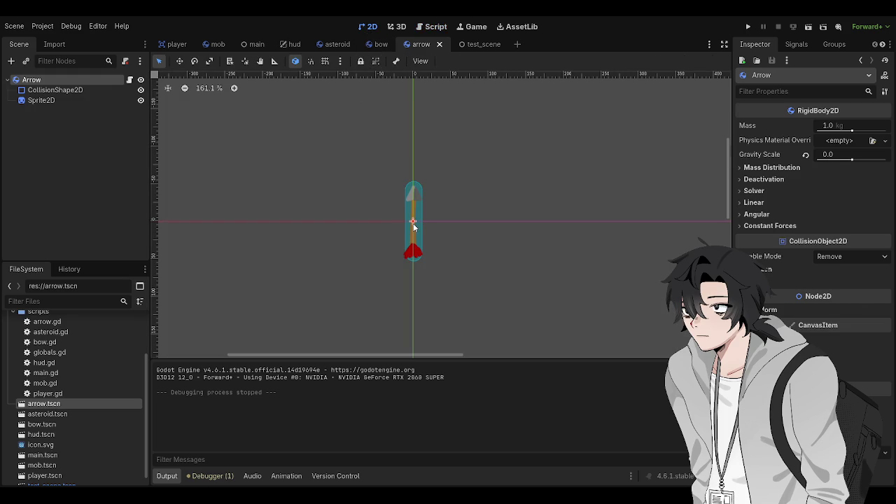
mouse_move(413, 225)
left_mouse_down()
mouse_move(413, 209)
mouse_move(413, 258)
left_mouse_up()
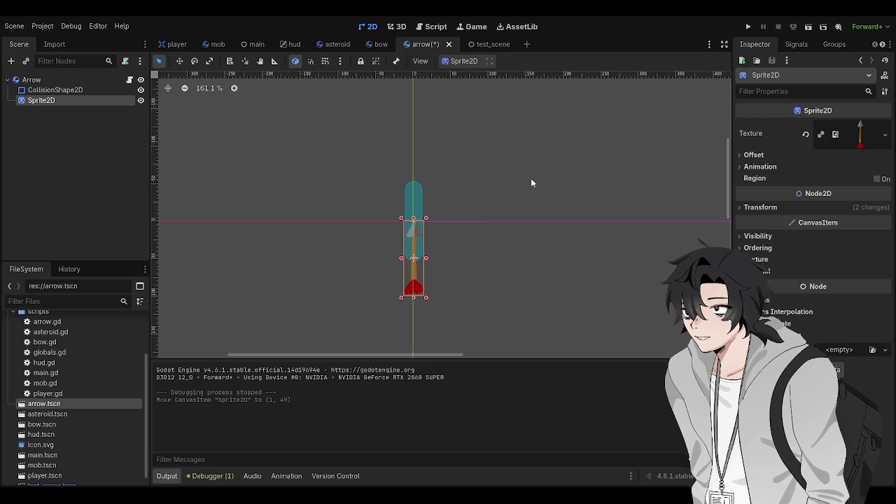
key("ctrl+z")
key("ctrl+s")
left_click(485, 46)
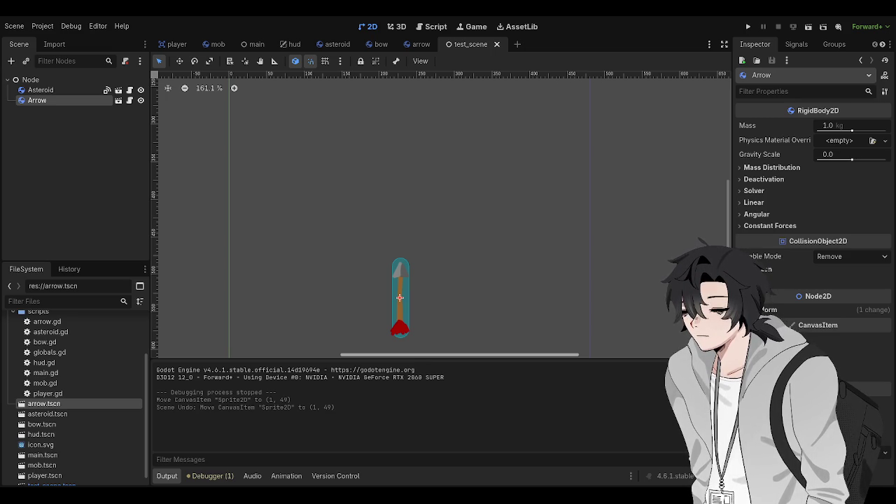
mouse_move(368, 315)
left_mouse_down()
mouse_move(363, 287)
mouse_move(389, 255)
left_mouse_up()
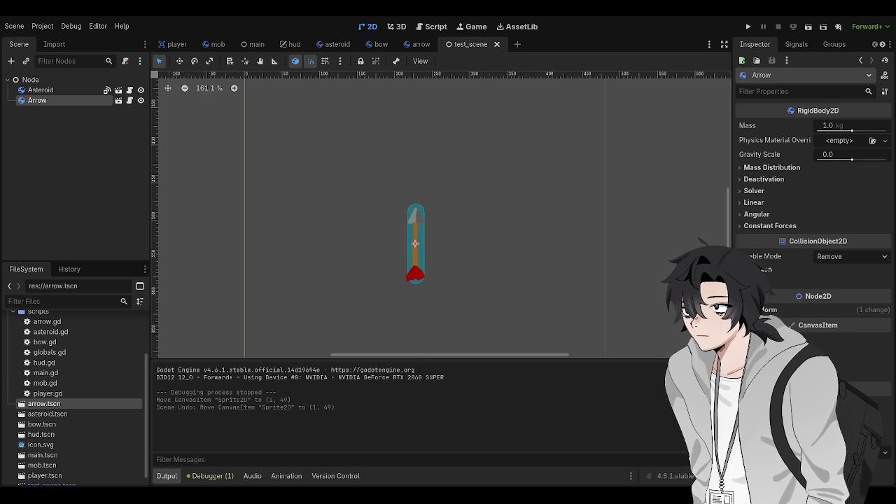
scroll(339, 219, "right", 2)
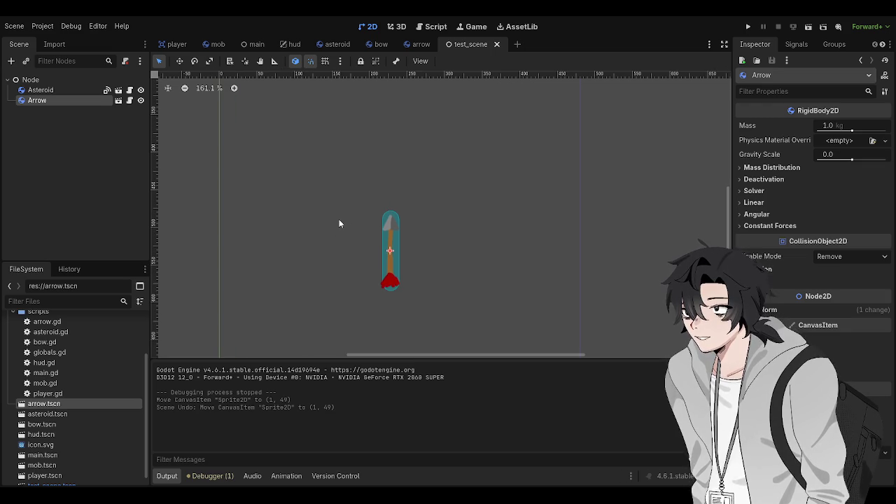
scroll(338, 219, "left", 1)
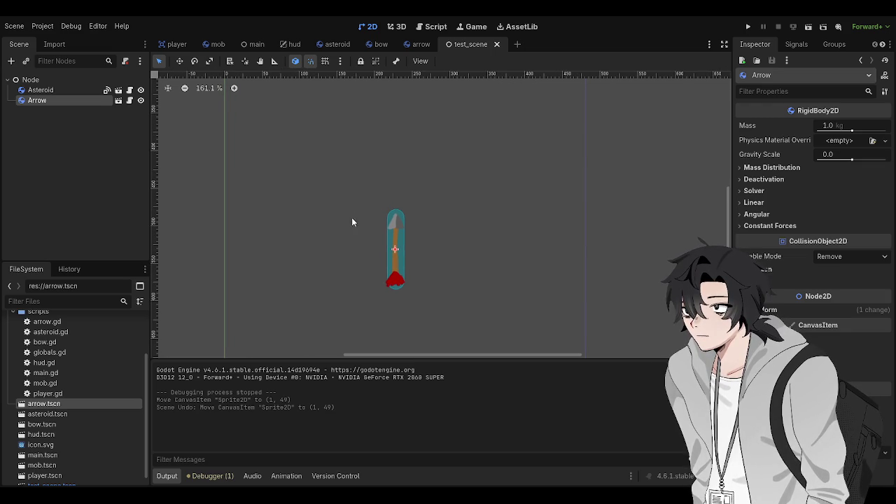
scroll(352, 222, "left", 2)
key("ctrl+s")
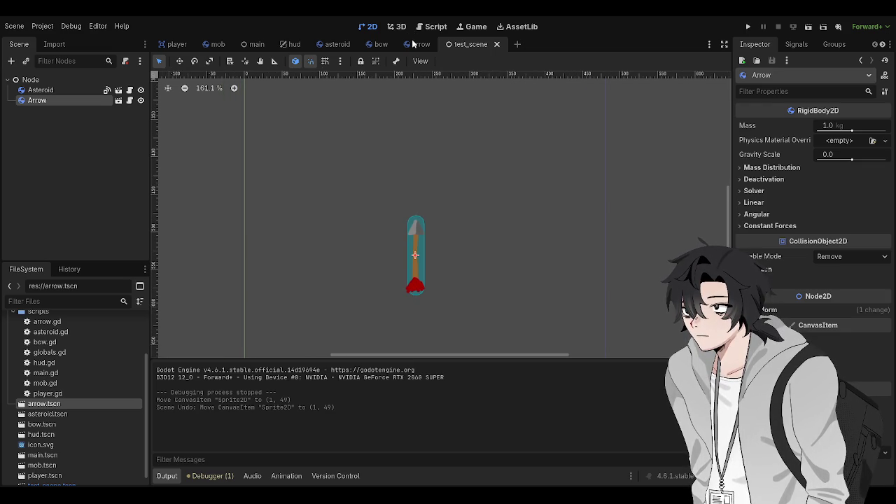
left_click(415, 44)
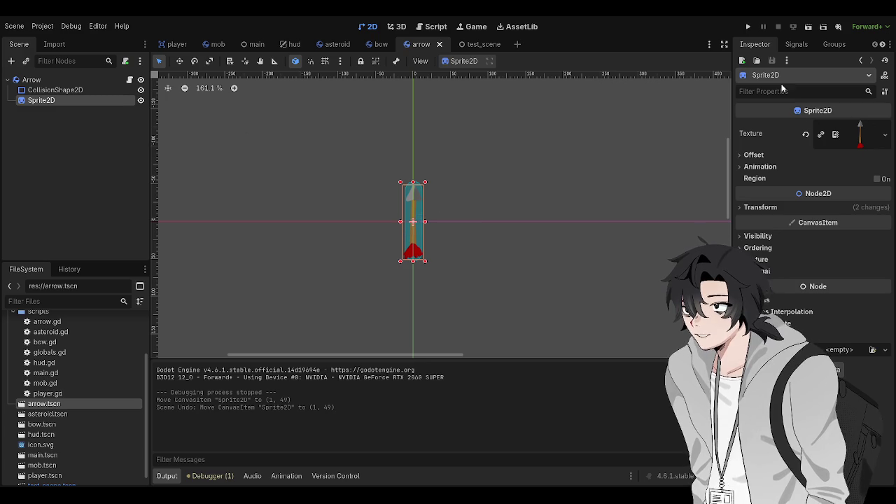
Expand the Sprite2D Offset, then the Arrow body's Mass Distribution, Solver and Angular sections.
left_click(737, 155)
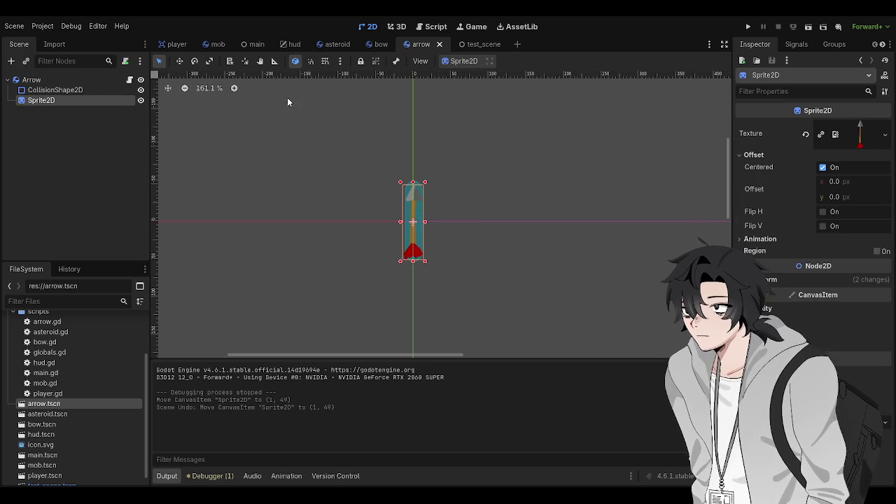
left_click(41, 79)
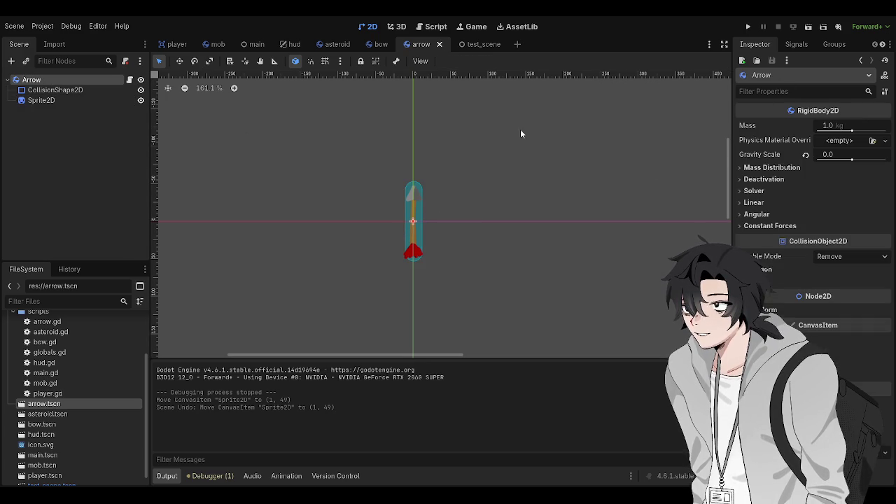
left_click(770, 167)
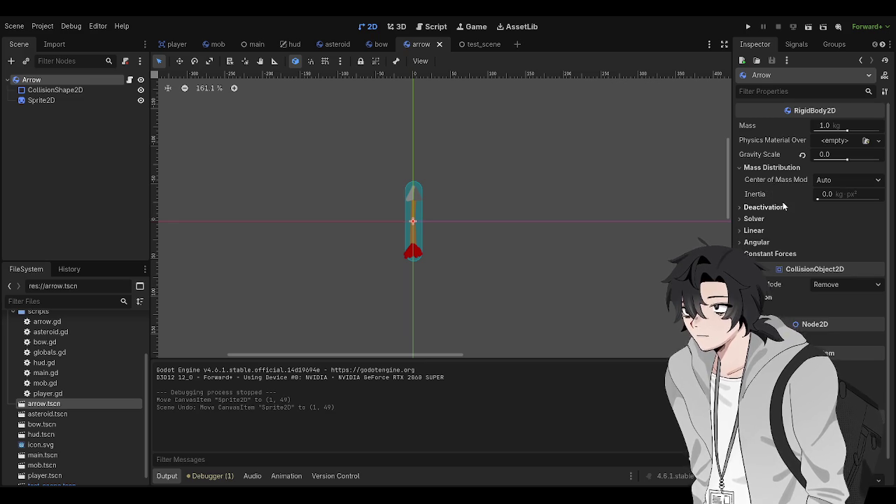
left_click(743, 218)
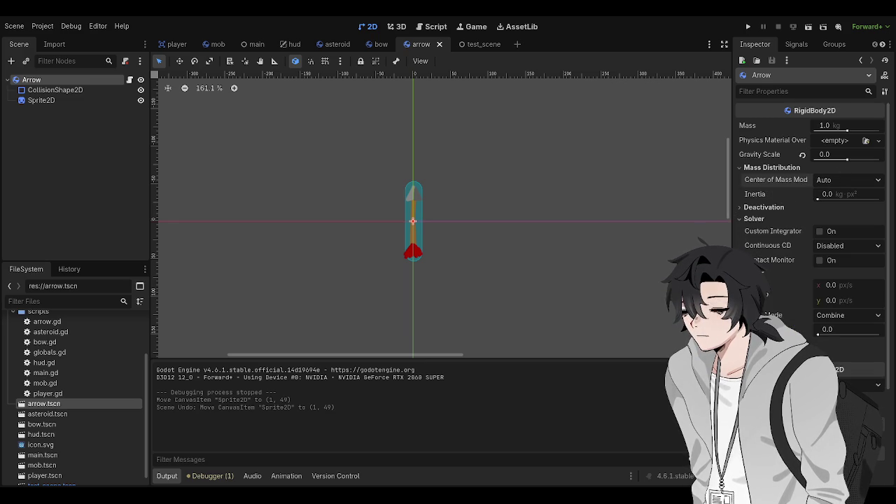
left_click(760, 344)
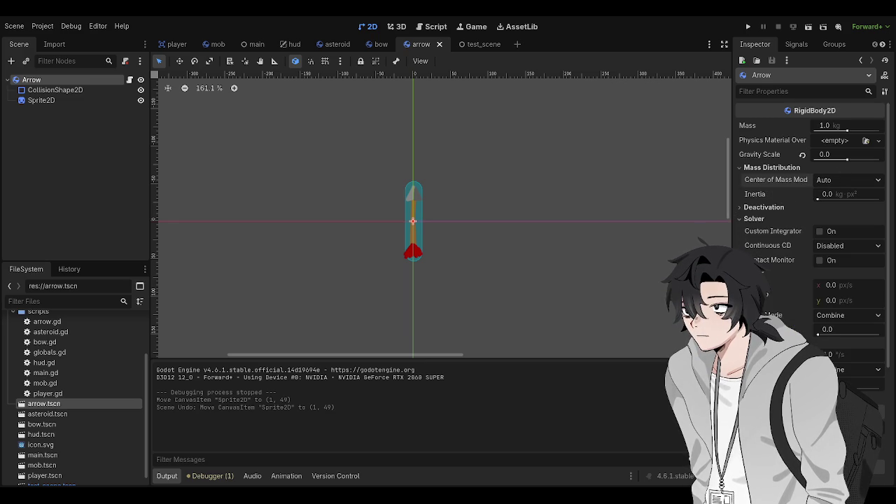
scroll(812, 210, "down", 2)
scroll(812, 211, "down", 2)
scroll(813, 210, "down", 1)
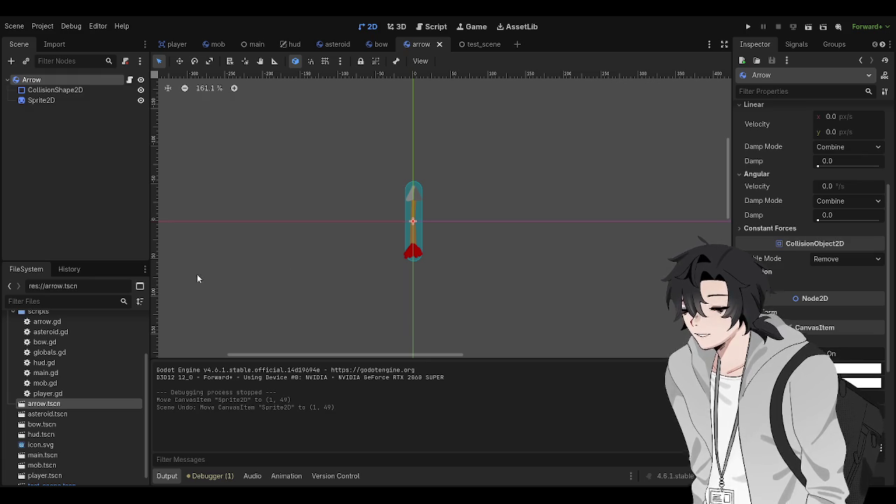
Recheck the sprite, then reselect the Arrow body and scroll its Inspector to Visibility.
left_click(56, 102)
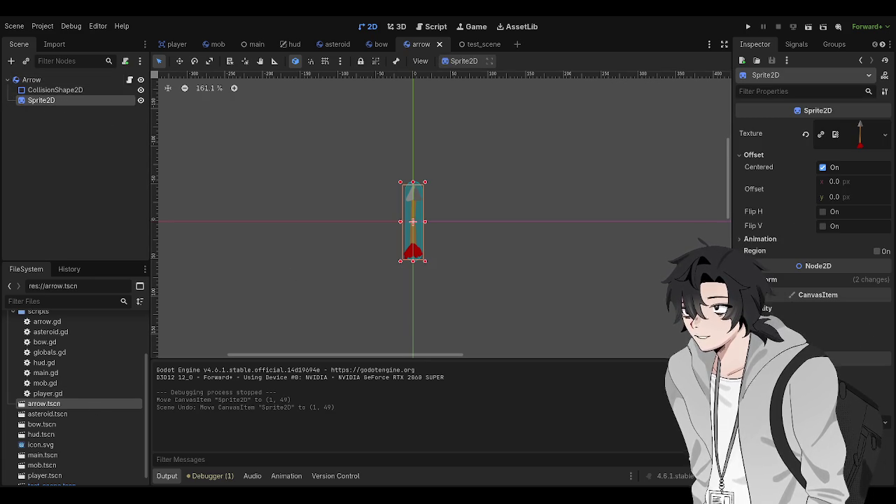
mouse_move(480, 48)
left_click(42, 79)
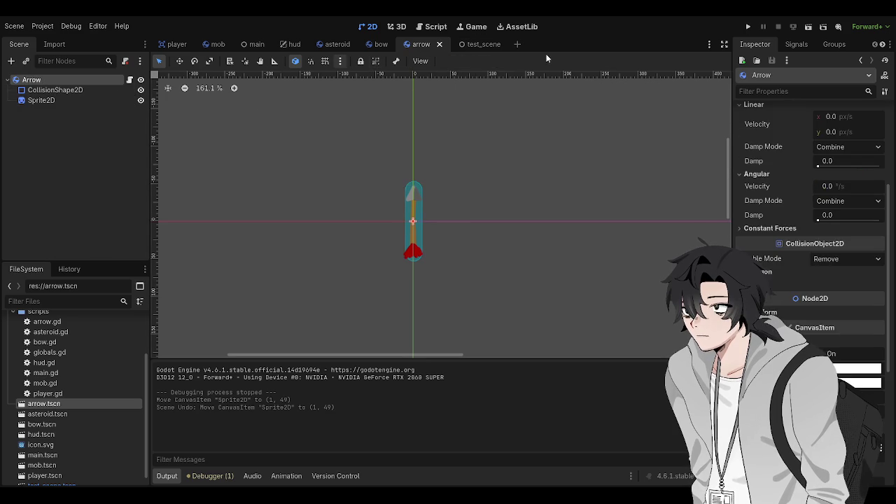
scroll(812, 210, "down", 5)
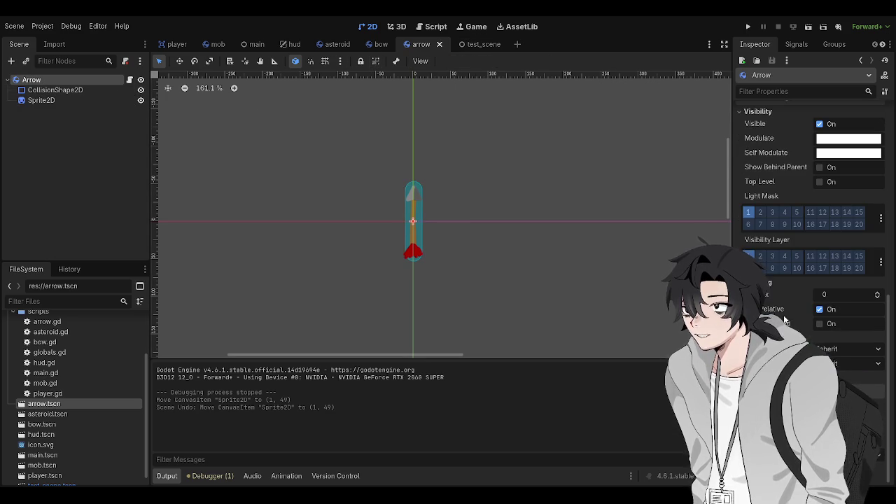